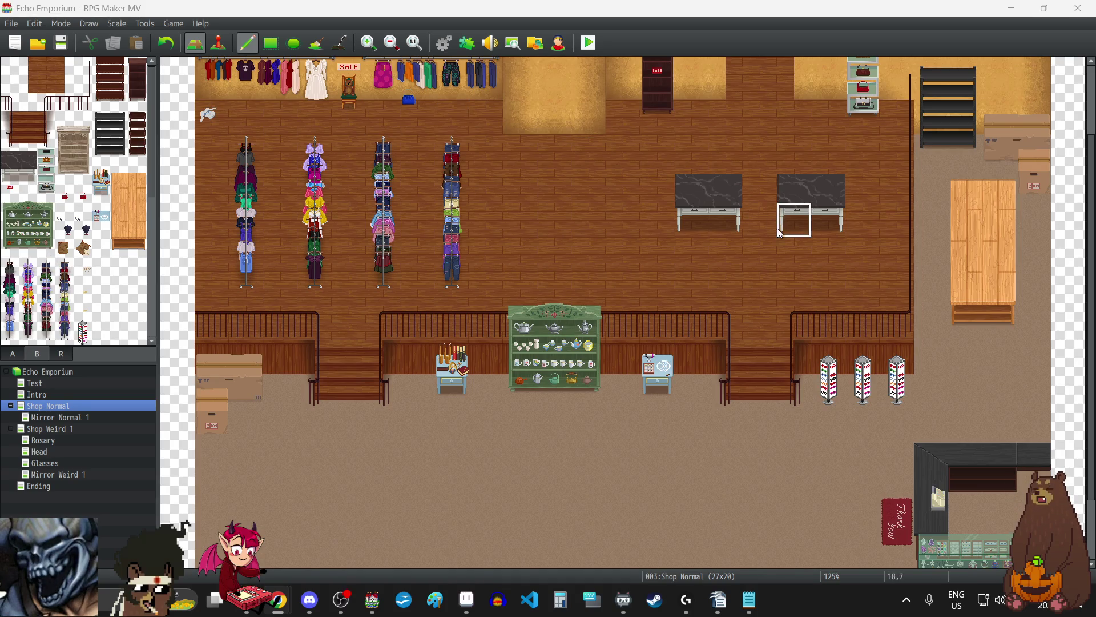
Step: Undo the two dark marble tables placed on the upstairs floor
{"action": "scroll", "coordinate": [776, 231], "scroll_direction": "up", "scroll_amount": 3}
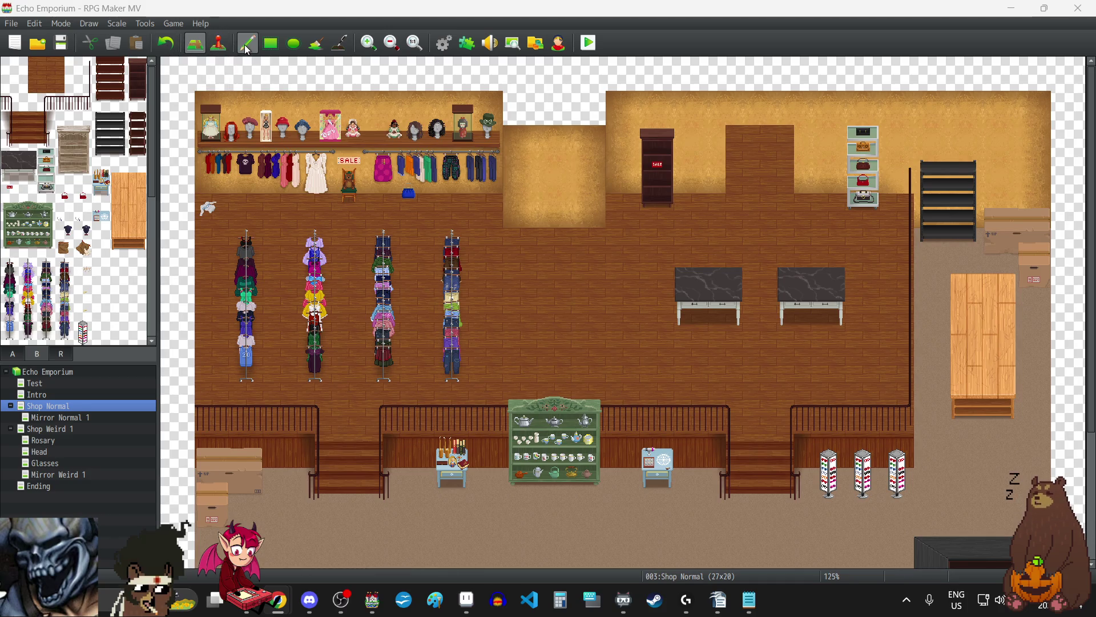
{"action": "key", "text": "ctrl+z"}
{"action": "key", "text": "ctrl+z"}
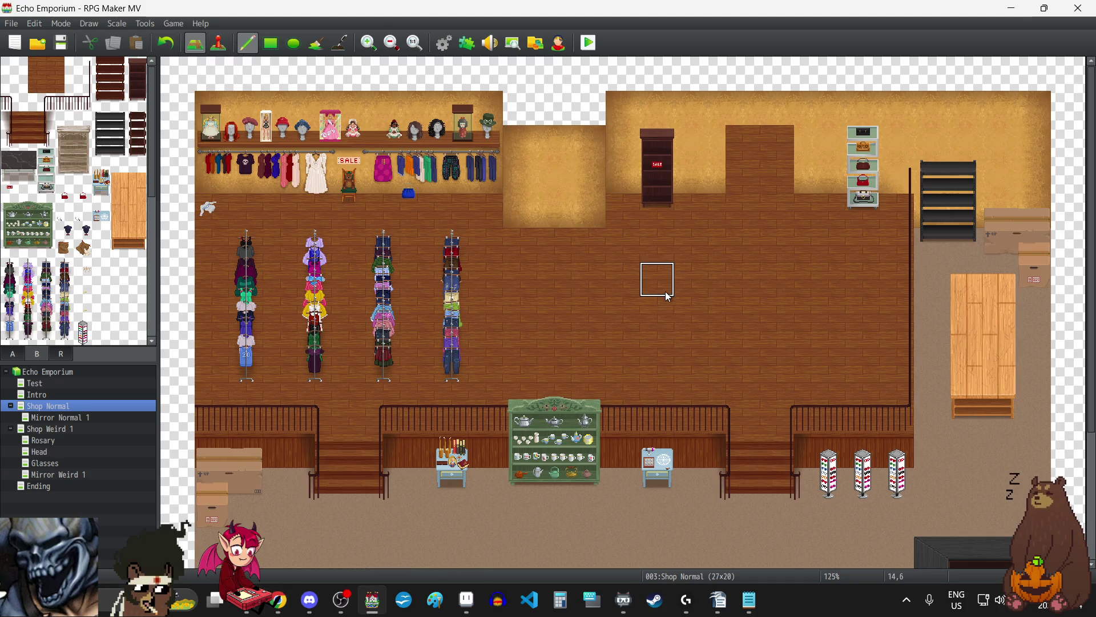
{"action": "scroll", "coordinate": [666, 291], "scroll_direction": "down", "scroll_amount": 2}
{"action": "scroll", "coordinate": [666, 309], "scroll_direction": "up", "scroll_amount": 2}
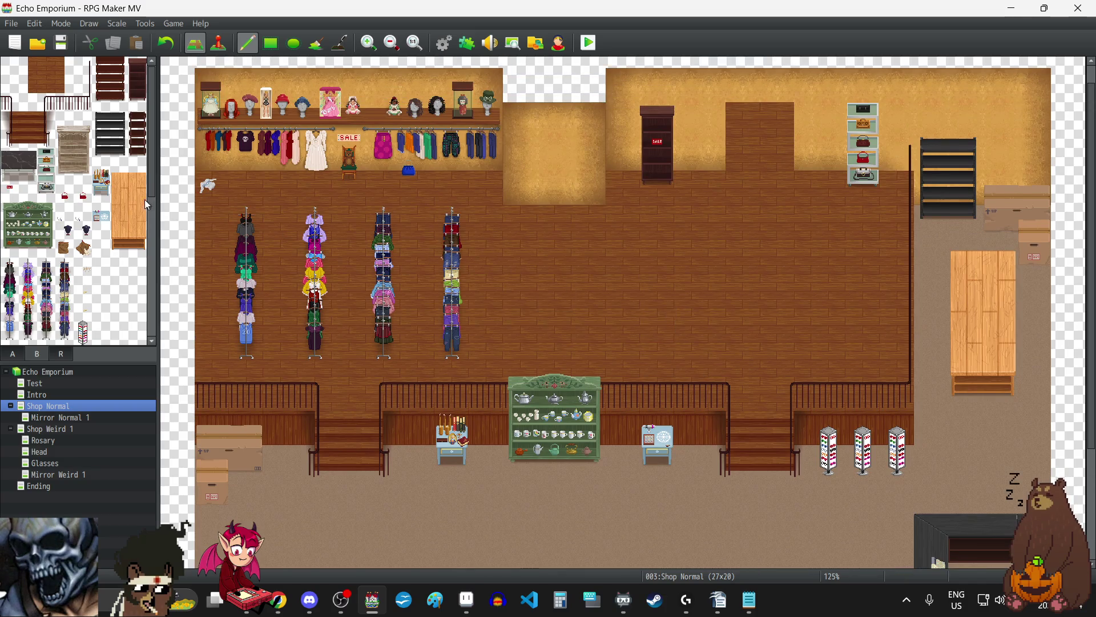
Step: Place two 2x2 dark marble tables side by side on the lower-left shop floor
{"action": "left_click_drag", "start_coordinate": [13, 160], "coordinate": [28, 174]}
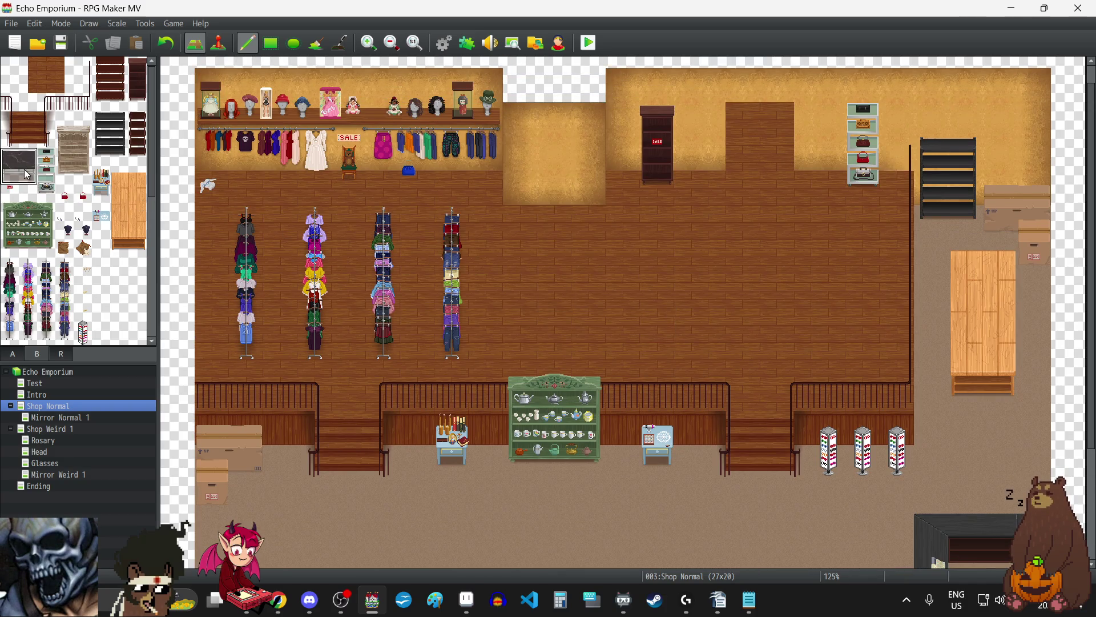
{"action": "scroll", "coordinate": [568, 337], "scroll_direction": "down", "scroll_amount": 5}
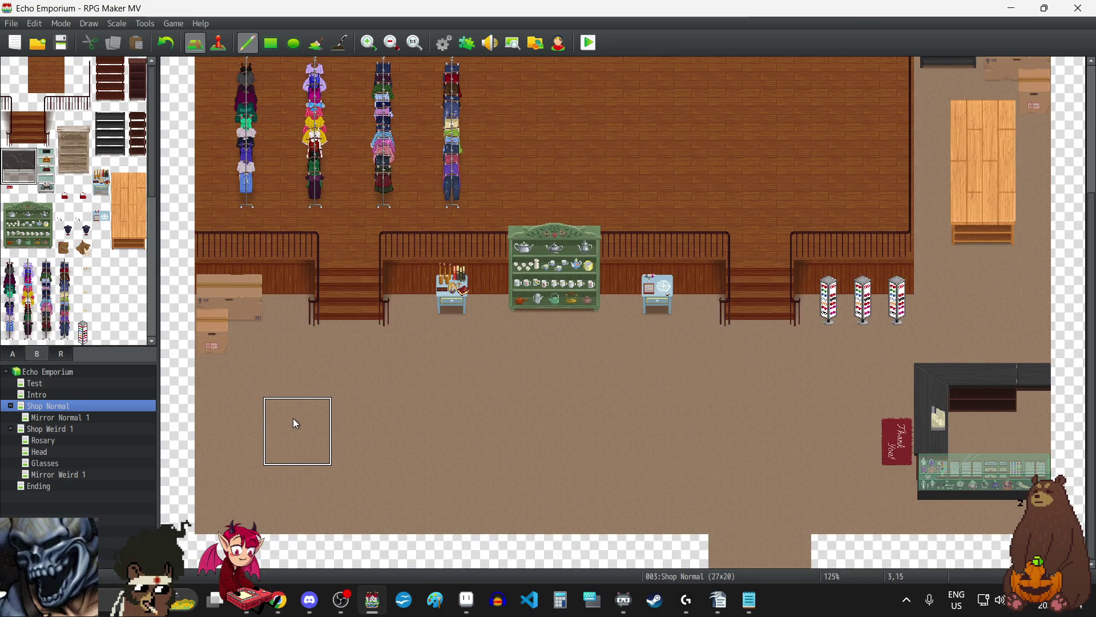
{"action": "left_click", "coordinate": [294, 423]}
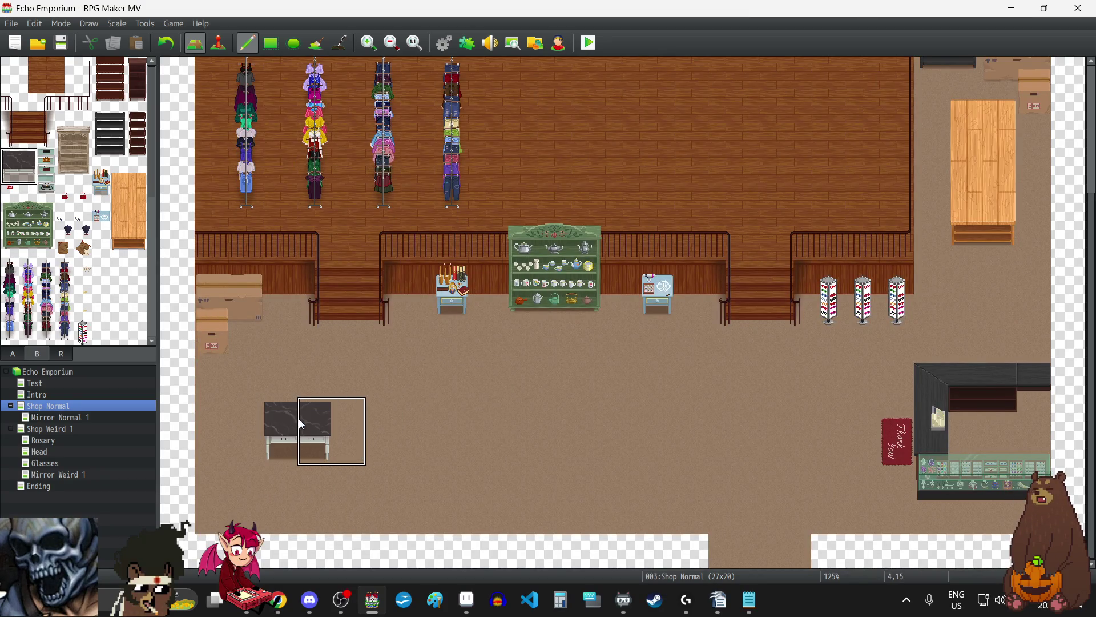
{"action": "left_click", "coordinate": [391, 423]}
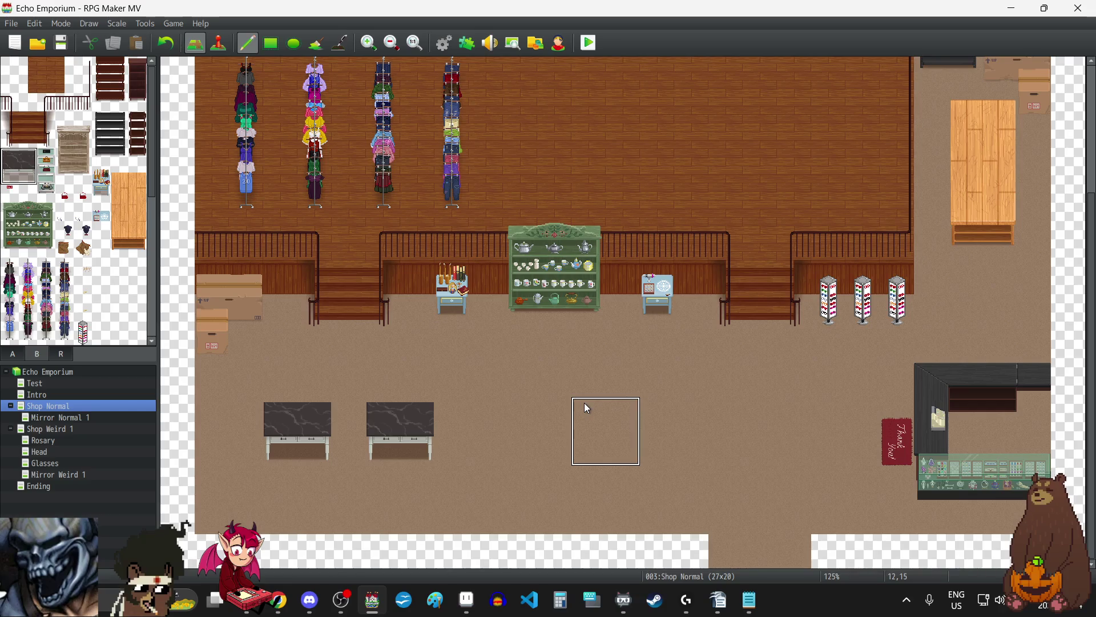
{"action": "scroll", "coordinate": [657, 440], "scroll_direction": "up", "scroll_amount": 3}
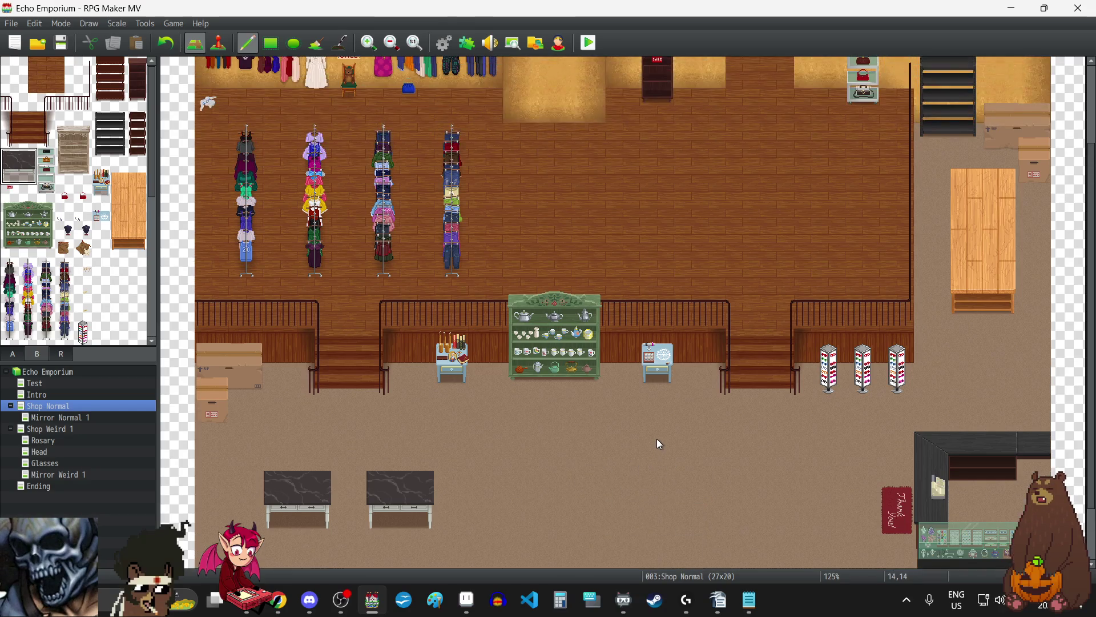
{"action": "scroll", "coordinate": [656, 438], "scroll_direction": "down", "scroll_amount": 3}
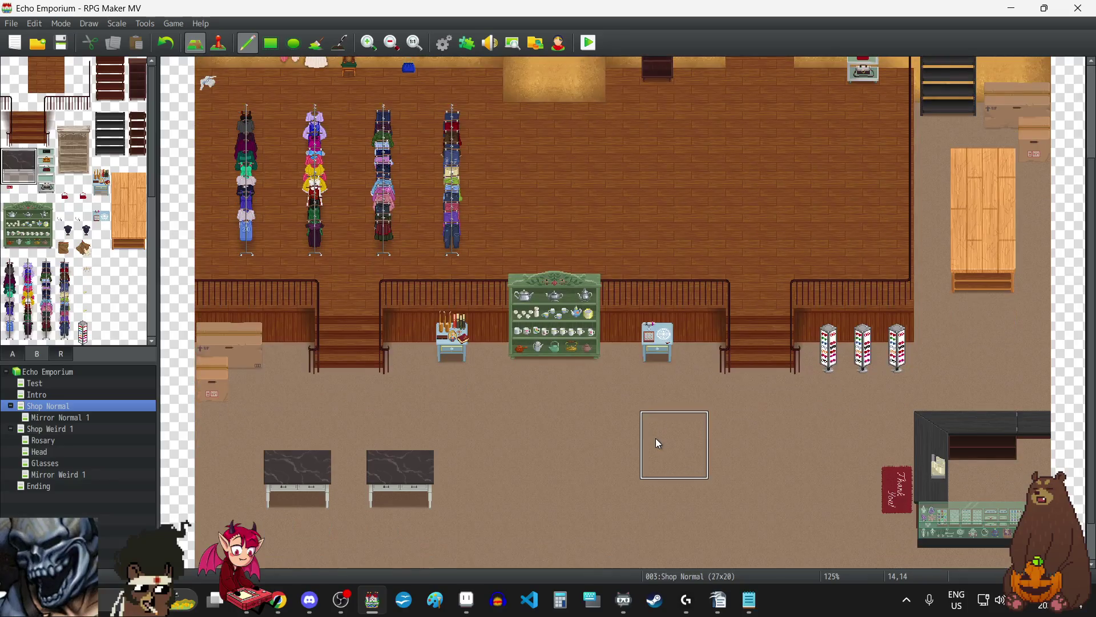
{"action": "scroll", "coordinate": [658, 443], "scroll_direction": "down", "scroll_amount": 1}
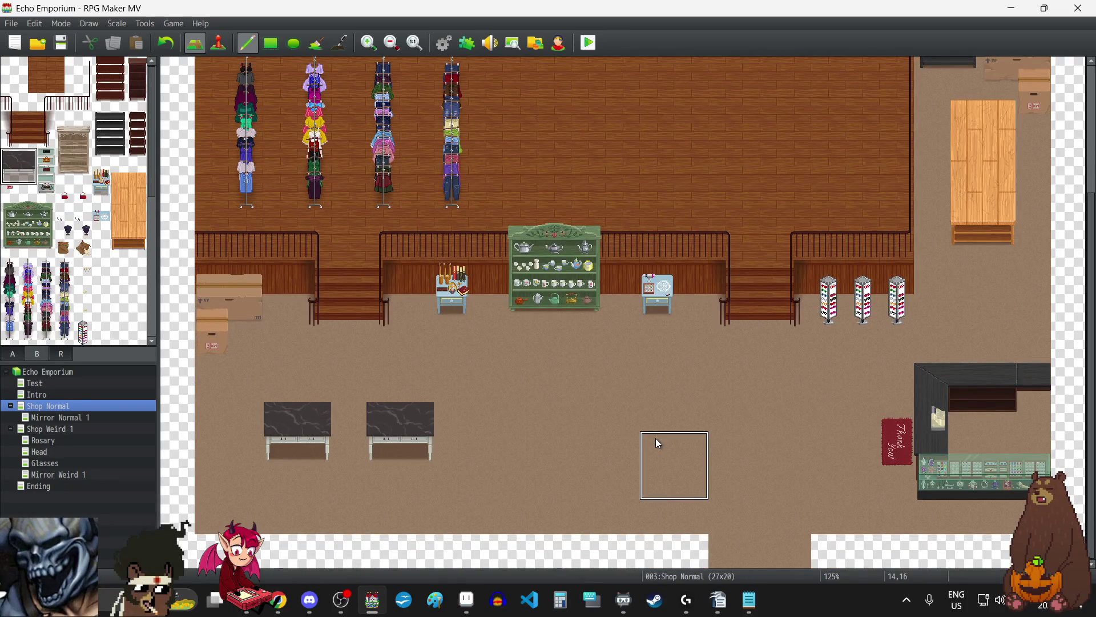
{"action": "scroll", "coordinate": [658, 443], "scroll_direction": "up", "scroll_amount": 3}
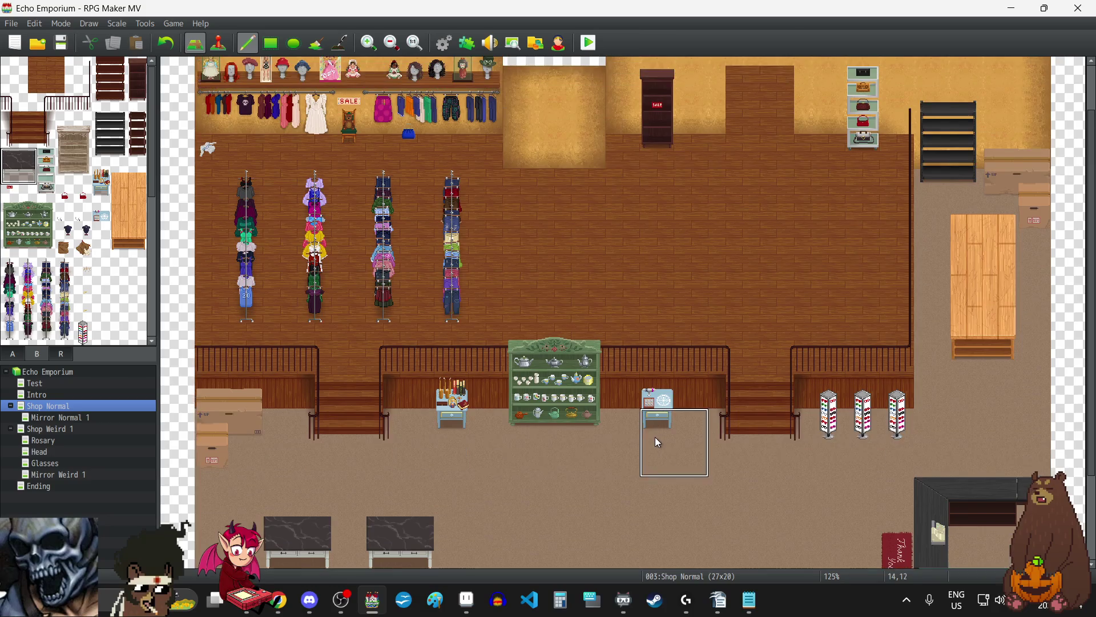
{"action": "scroll", "coordinate": [655, 442], "scroll_direction": "up", "scroll_amount": 2}
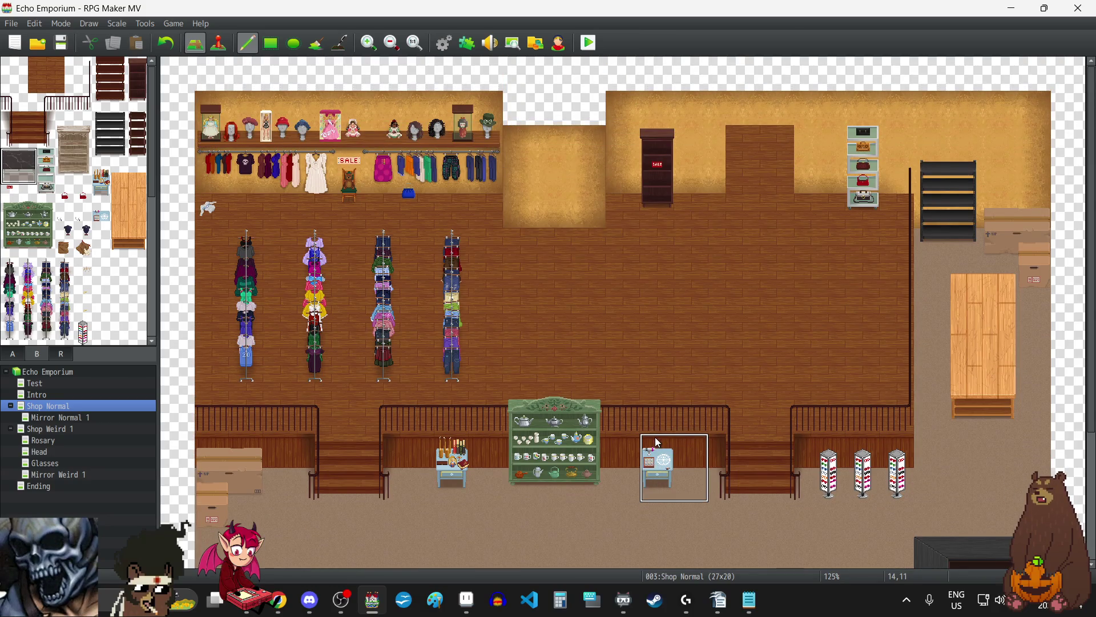
{"action": "scroll", "coordinate": [658, 442], "scroll_direction": "down", "scroll_amount": 5}
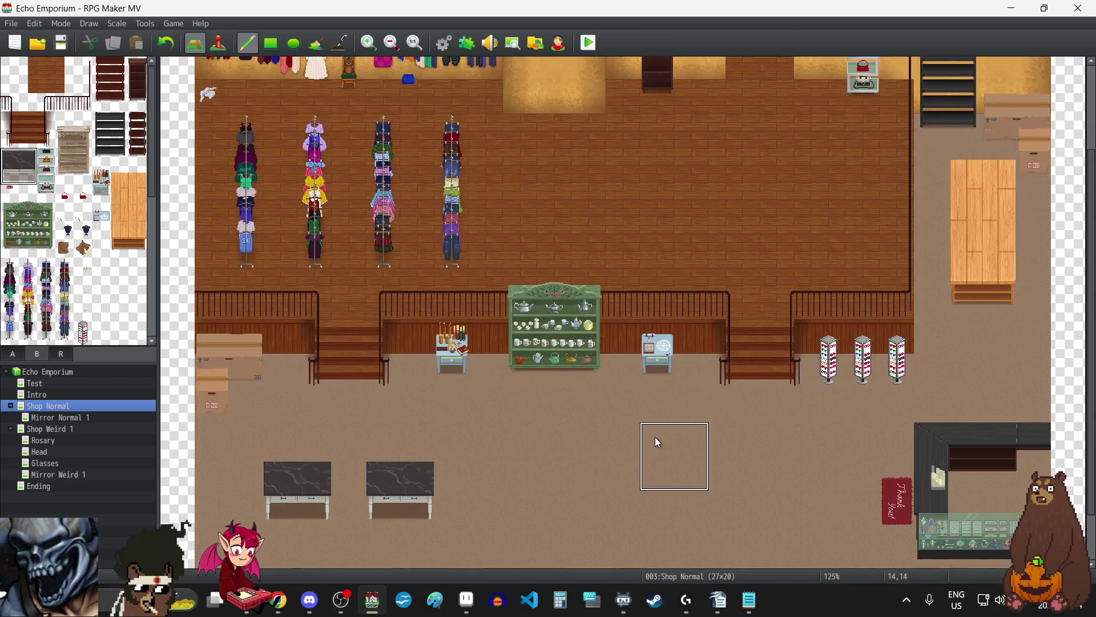
{"action": "scroll", "coordinate": [658, 443], "scroll_direction": "up", "scroll_amount": 5}
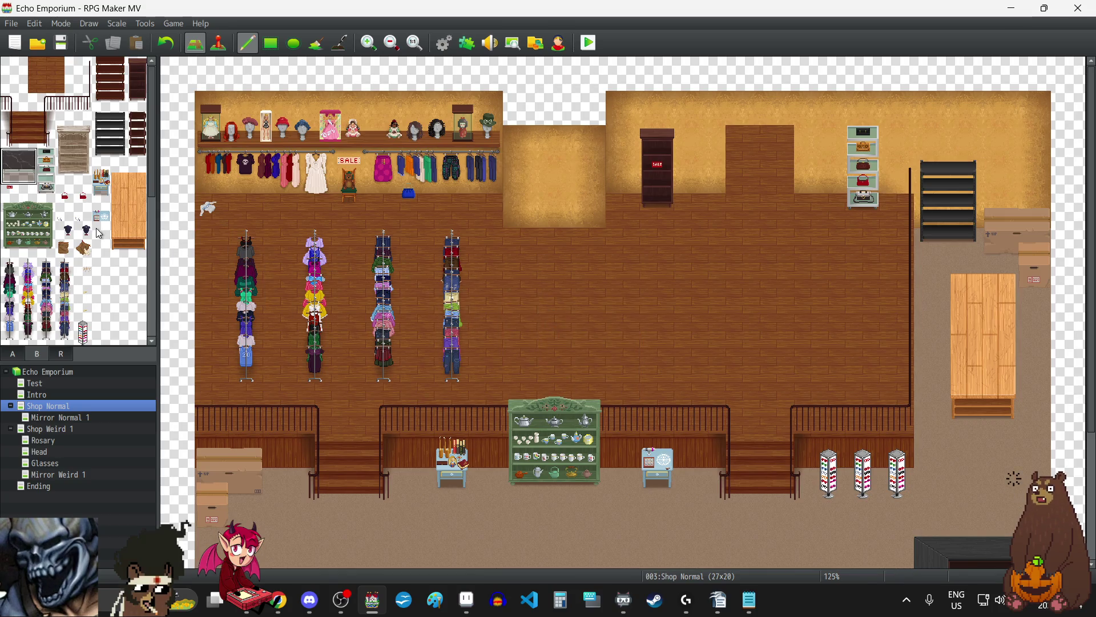
{"action": "scroll", "coordinate": [99, 233], "scroll_direction": "down", "scroll_amount": 2}
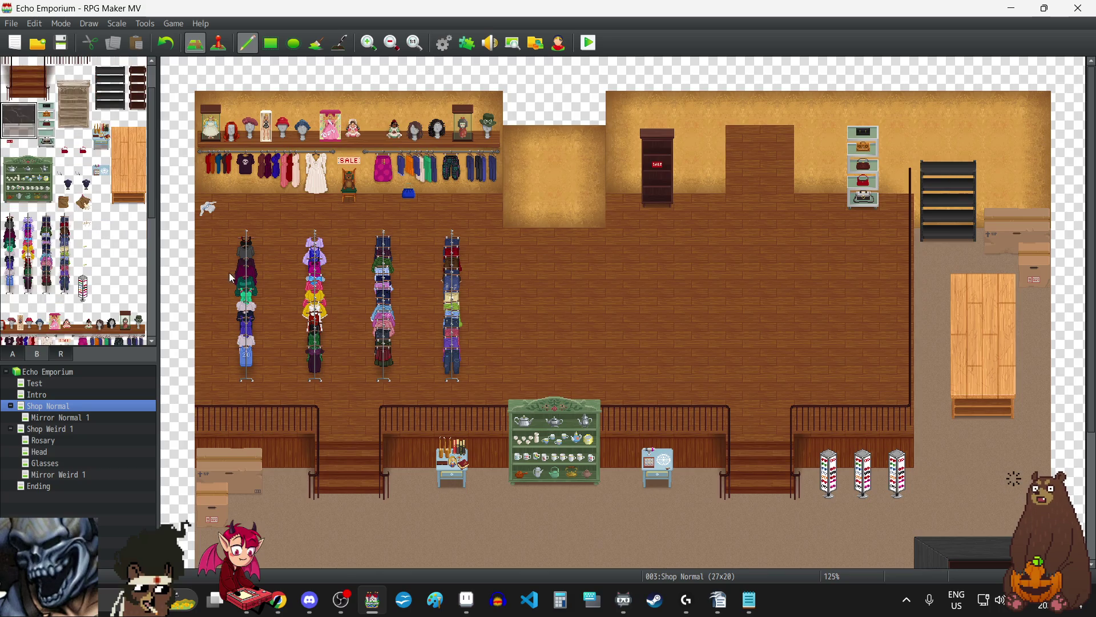
{"action": "scroll", "coordinate": [61, 212], "scroll_direction": "up", "scroll_amount": 2}
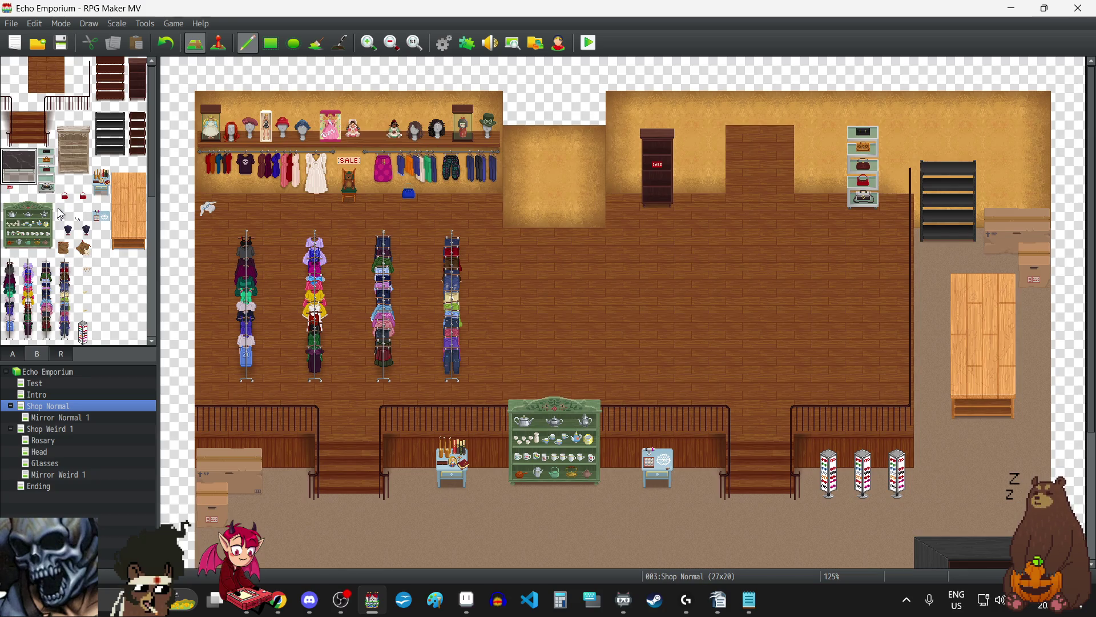
{"action": "scroll", "coordinate": [61, 212], "scroll_direction": "down", "scroll_amount": 5}
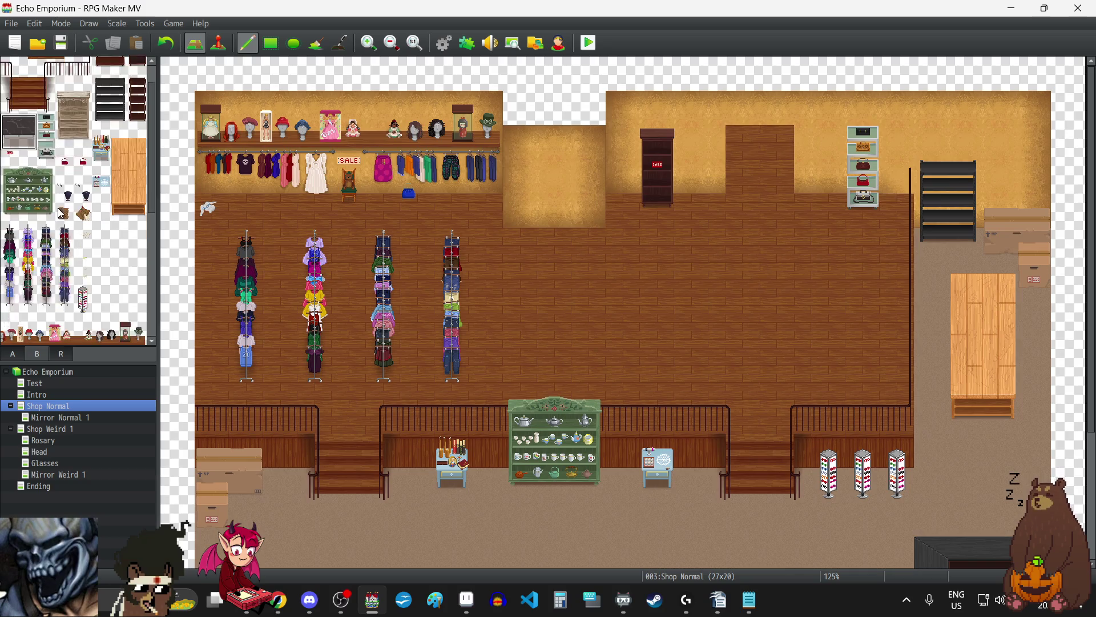
{"action": "scroll", "coordinate": [60, 210], "scroll_direction": "down", "scroll_amount": 3}
{"action": "scroll", "coordinate": [58, 209], "scroll_direction": "up", "scroll_amount": 8}
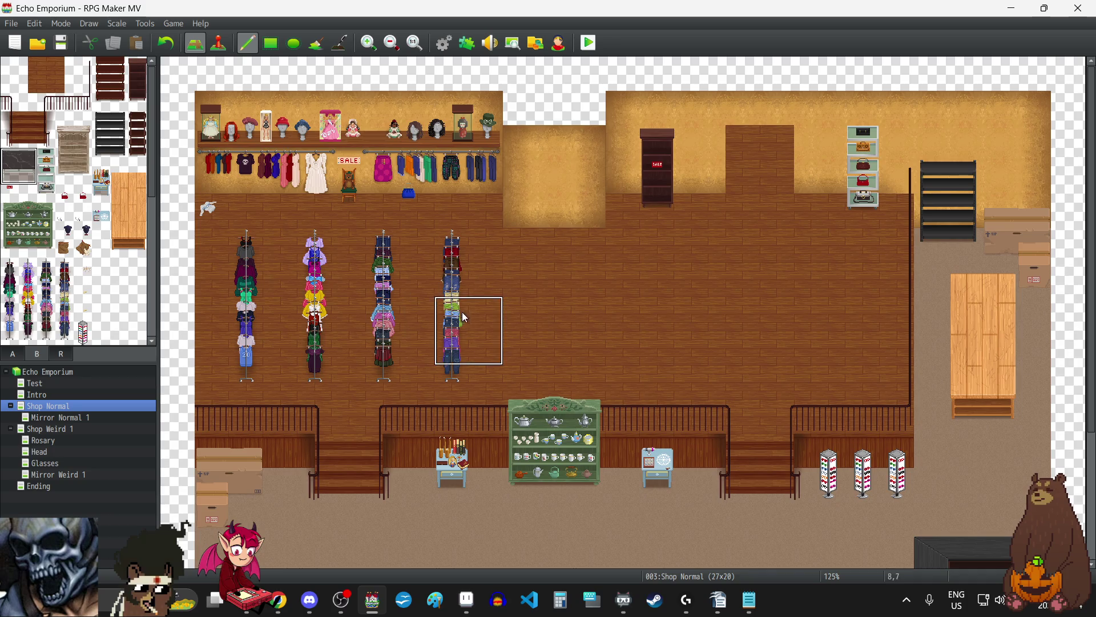
Step: Undo both marble tables on the lower shop floor
{"action": "scroll", "coordinate": [465, 318], "scroll_direction": "down", "scroll_amount": 5}
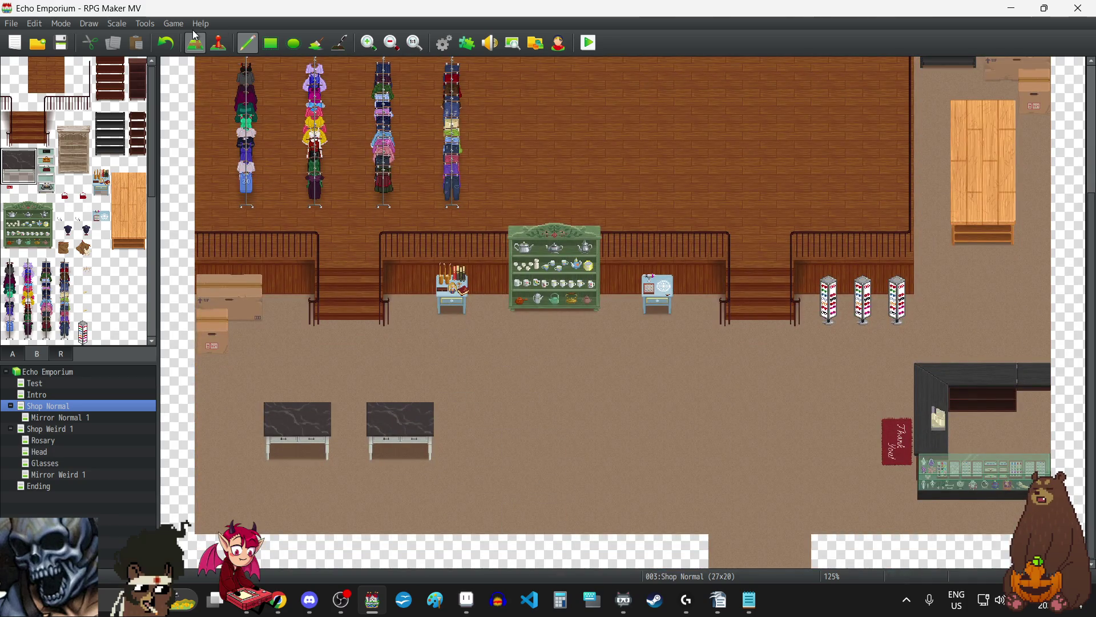
{"action": "left_click", "coordinate": [169, 50]}
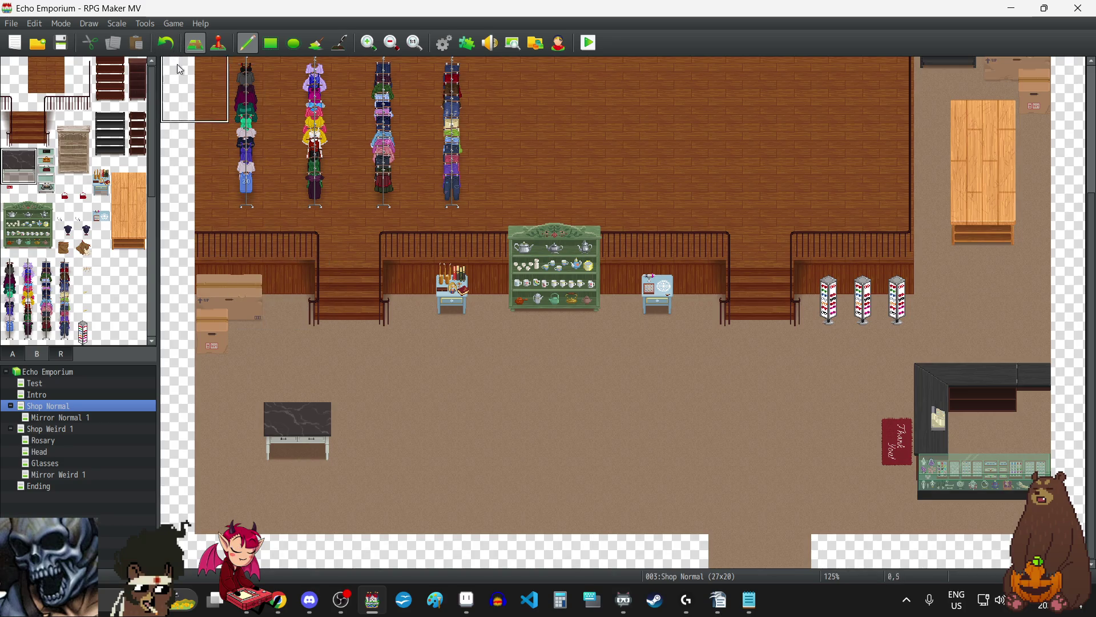
{"action": "left_click", "coordinate": [167, 45]}
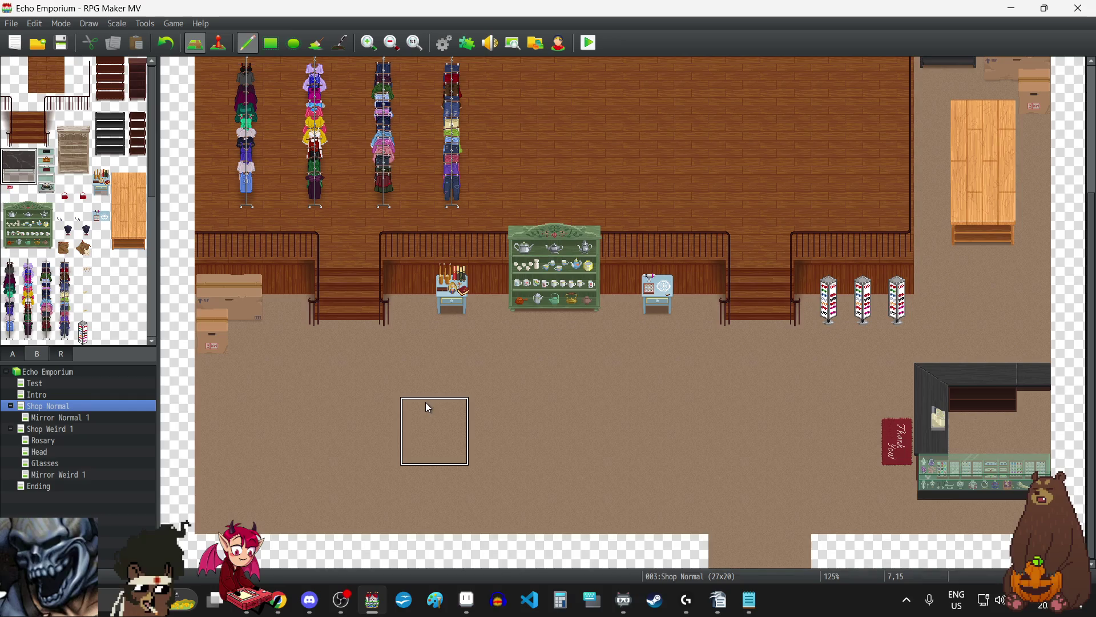
Step: Try two marble tables at new spots on the lower floor, then undo both
{"action": "left_click", "coordinate": [430, 407]}
{"action": "left_click", "coordinate": [658, 406]}
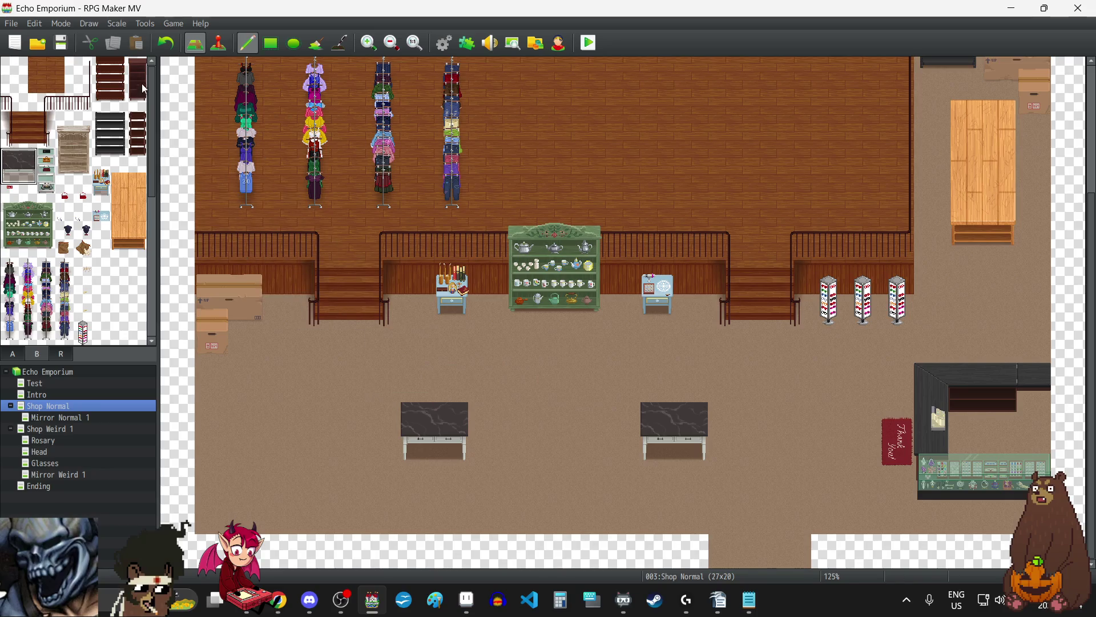
{"action": "left_click", "coordinate": [170, 46]}
{"action": "left_click", "coordinate": [170, 45]}
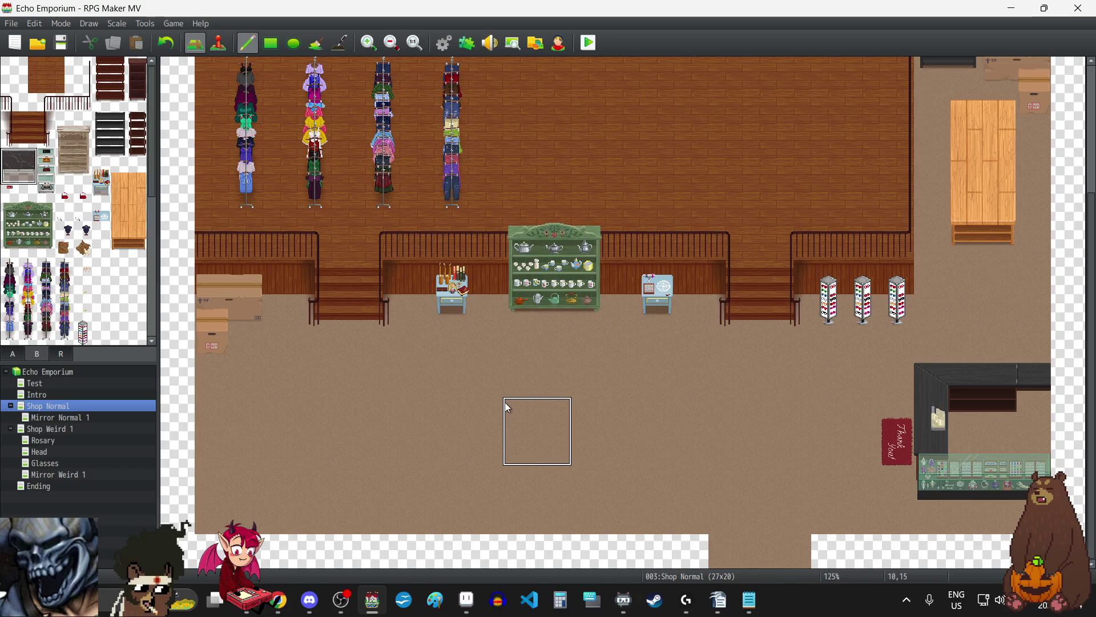
{"action": "scroll", "coordinate": [530, 366], "scroll_direction": "up", "scroll_amount": 3}
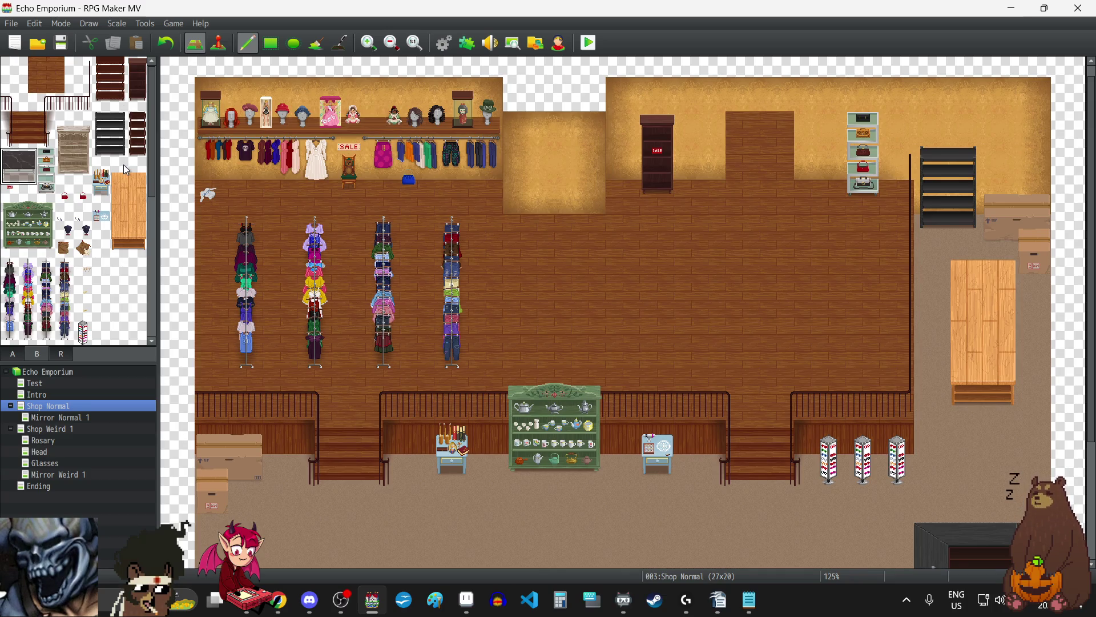
Step: Select the tall multi-tile shelf block in the tileset
{"action": "scroll", "coordinate": [123, 164], "scroll_direction": "down", "scroll_amount": 6}
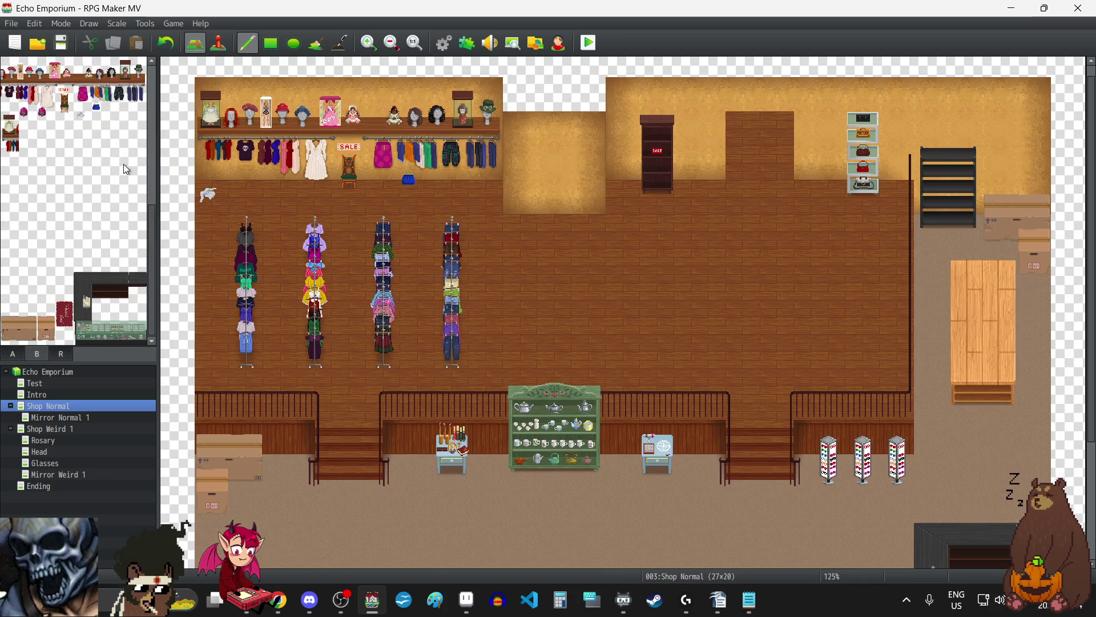
{"action": "scroll", "coordinate": [97, 246], "scroll_direction": "up", "scroll_amount": 7}
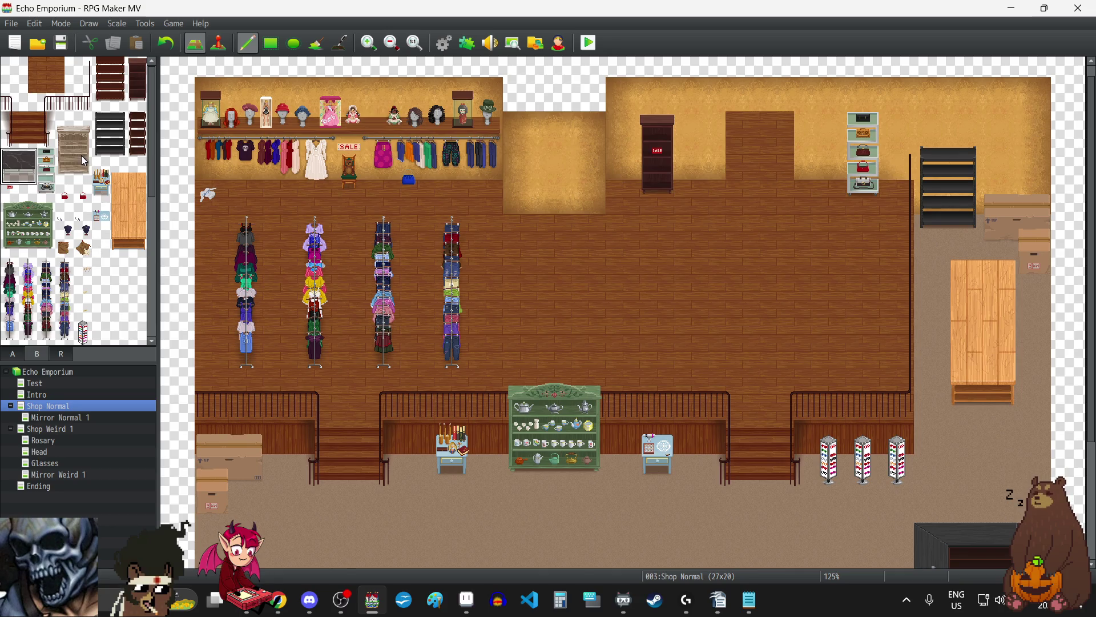
{"action": "left_click", "coordinate": [78, 170]}
{"action": "left_click_drag", "start_coordinate": [82, 174], "coordinate": [67, 127]}
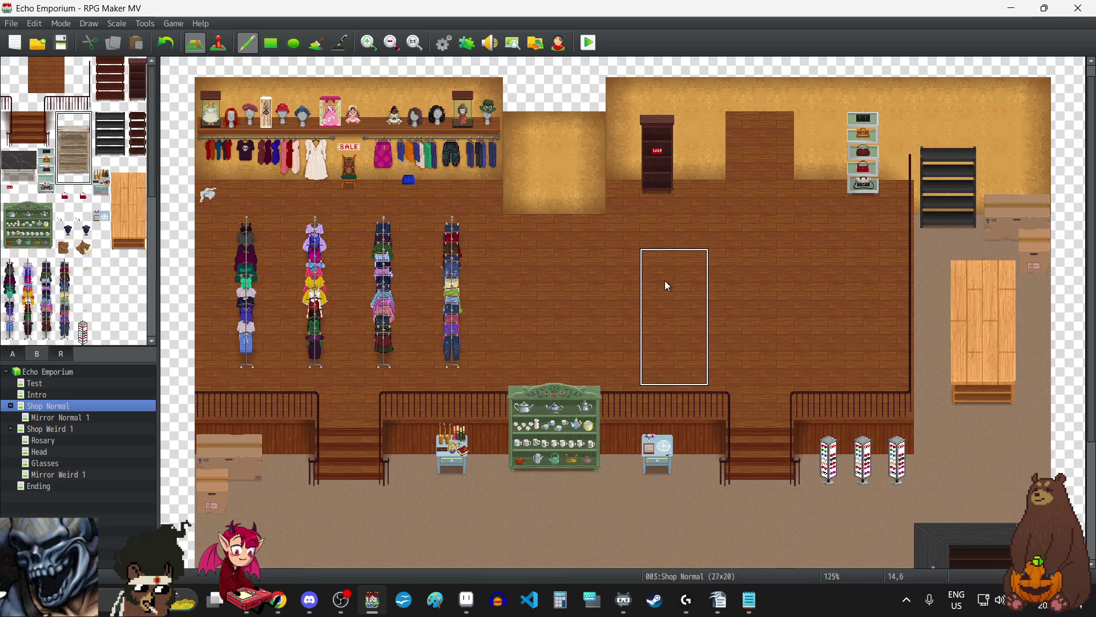
{"action": "scroll", "coordinate": [665, 280], "scroll_direction": "down", "scroll_amount": 5}
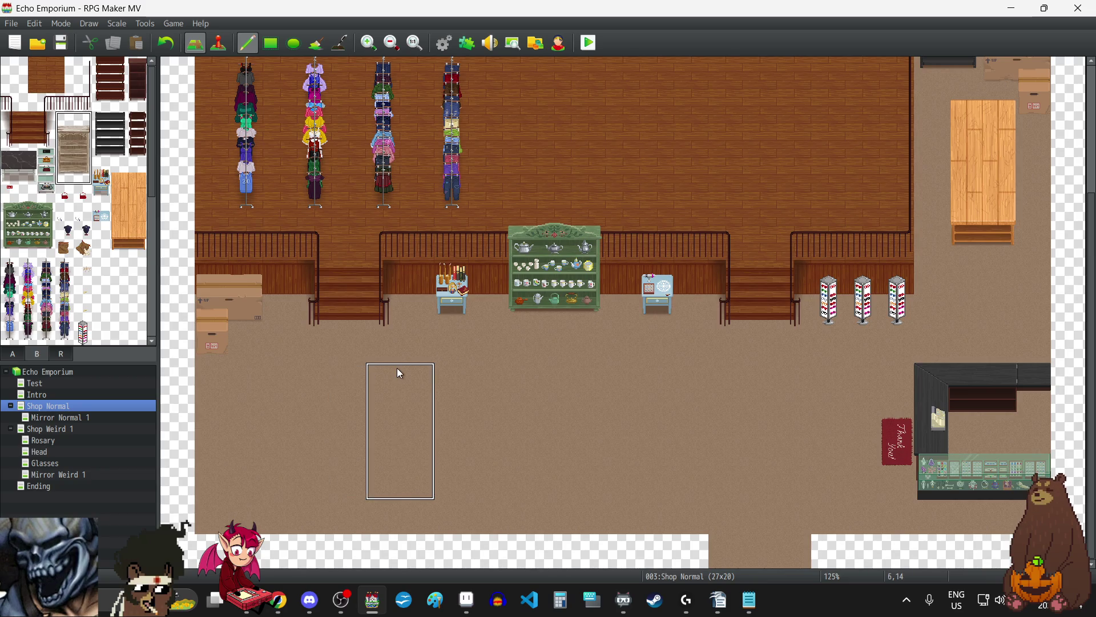
{"action": "scroll", "coordinate": [740, 386], "scroll_direction": "up", "scroll_amount": 5}
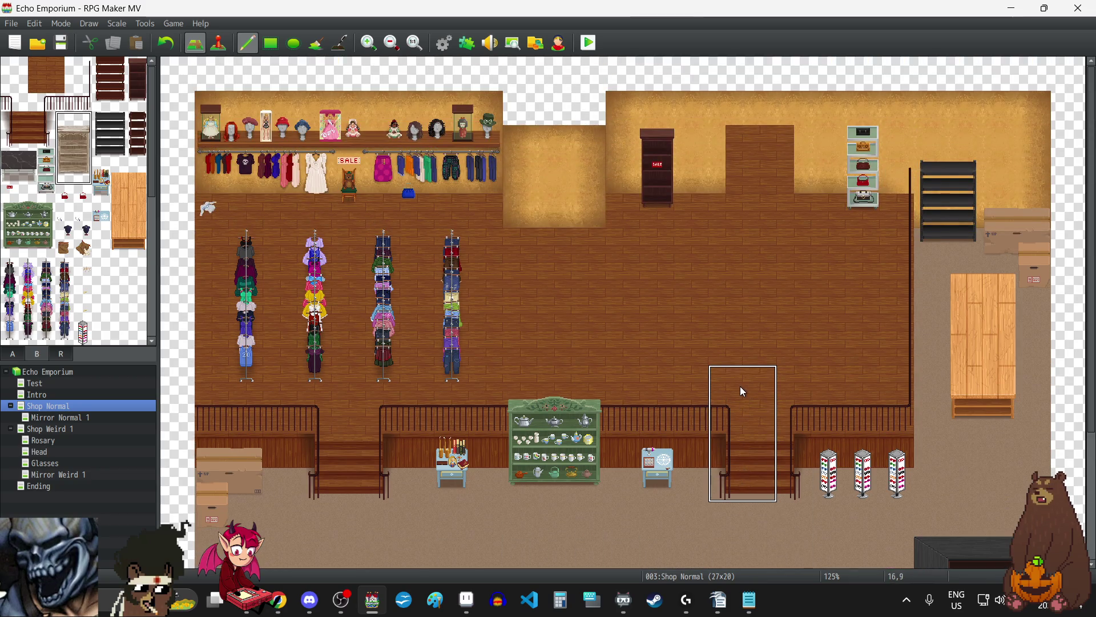
Step: Reset to a single tile and paint tab A wall tiles over the upstairs black shelf
{"action": "right_click", "coordinate": [671, 271]}
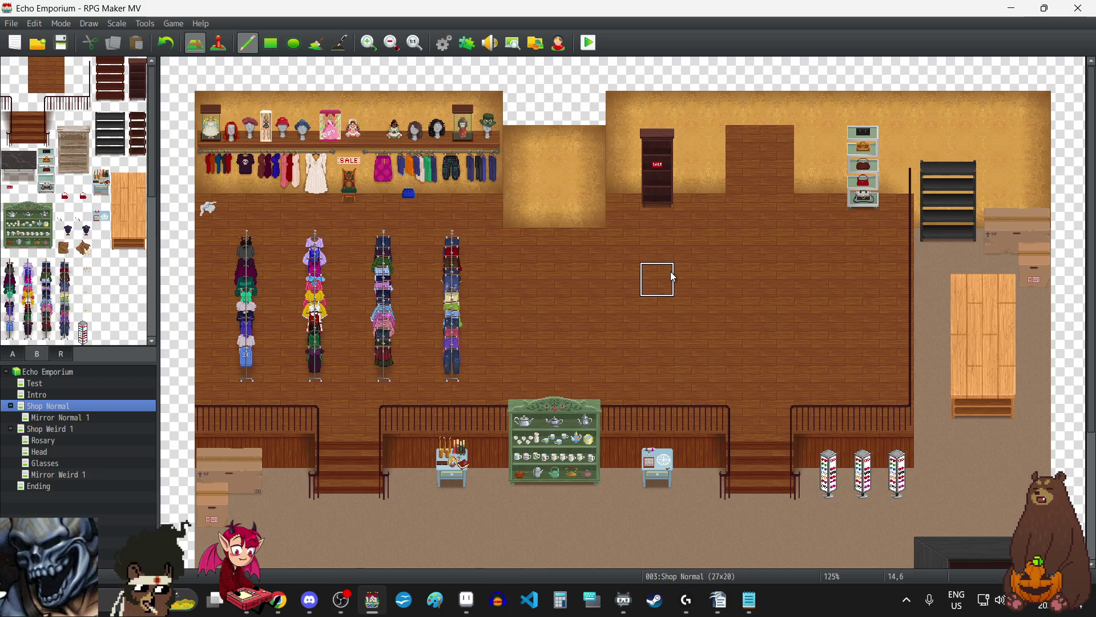
{"action": "left_click", "coordinate": [13, 354]}
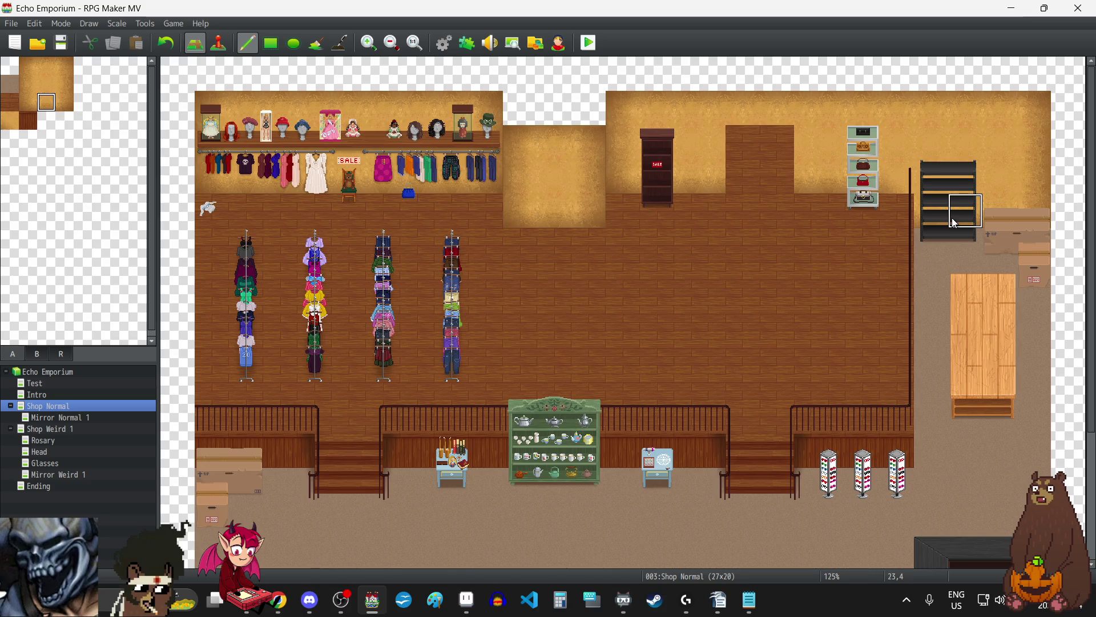
{"action": "left_click_drag", "start_coordinate": [953, 219], "coordinate": [927, 212]}
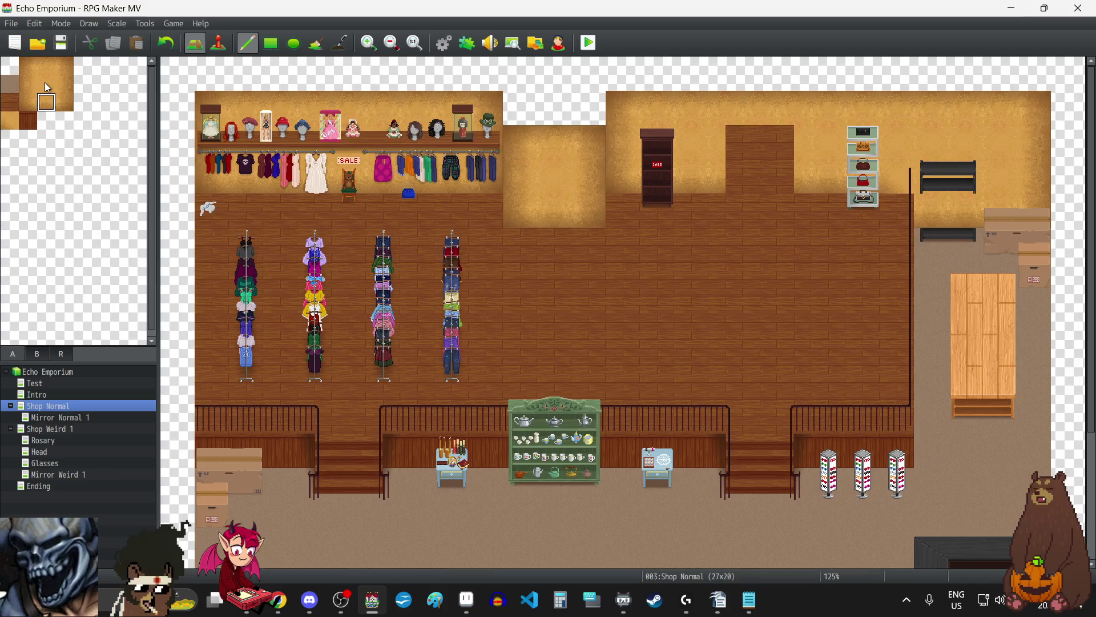
{"action": "left_click_drag", "start_coordinate": [965, 177], "coordinate": [940, 177]}
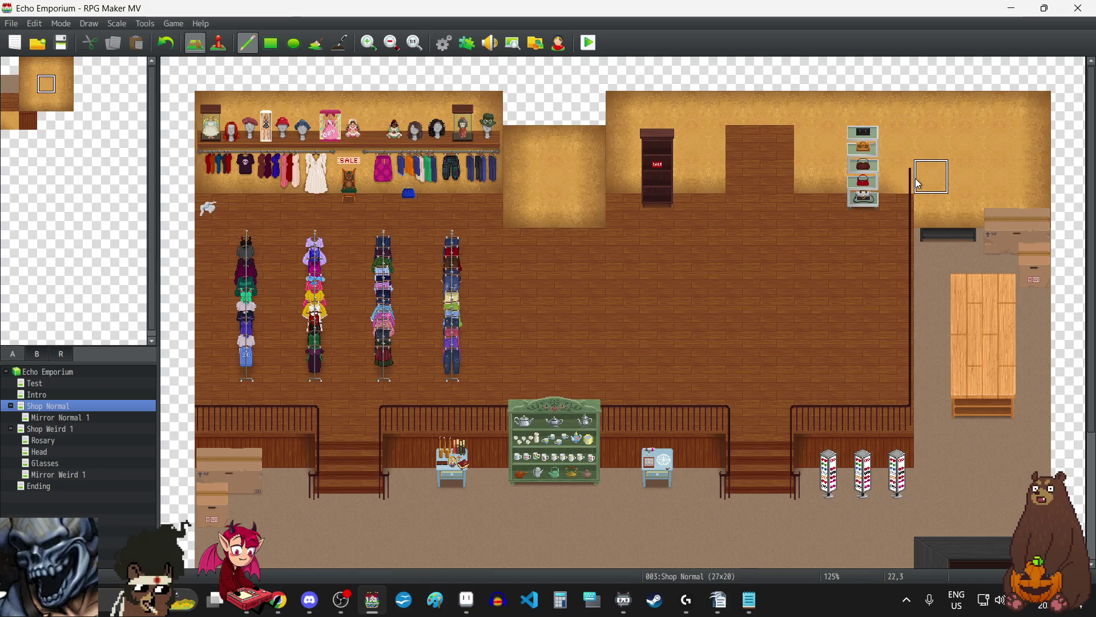
Step: Undo twice to restore the black shelf, then view the lower floor
{"action": "left_click", "coordinate": [166, 43]}
{"action": "left_click", "coordinate": [165, 43]}
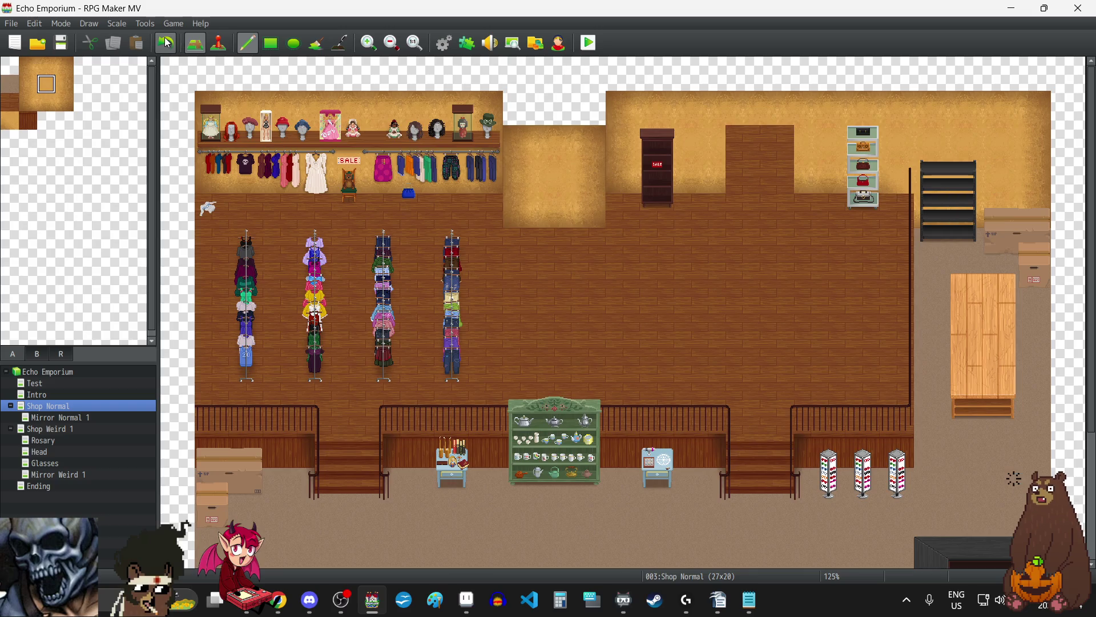
{"action": "scroll", "coordinate": [648, 239], "scroll_direction": "down", "scroll_amount": 5}
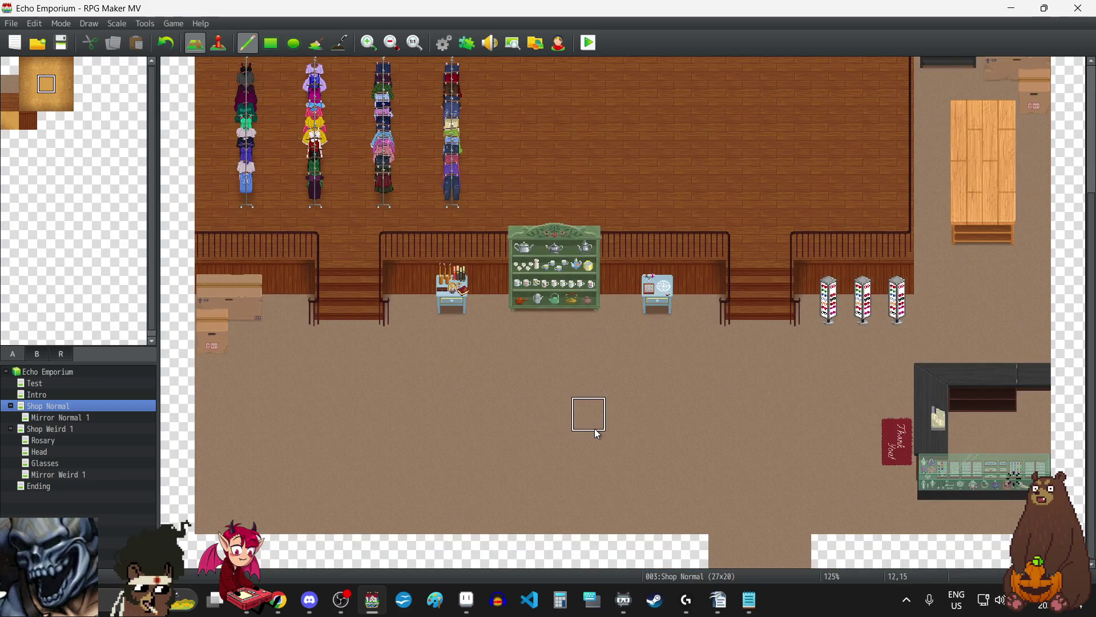
Step: Stamp a row of four dark marble-top tables from tileset B on the lower floor
{"action": "scroll", "coordinate": [343, 411], "scroll_direction": "up", "scroll_amount": 1}
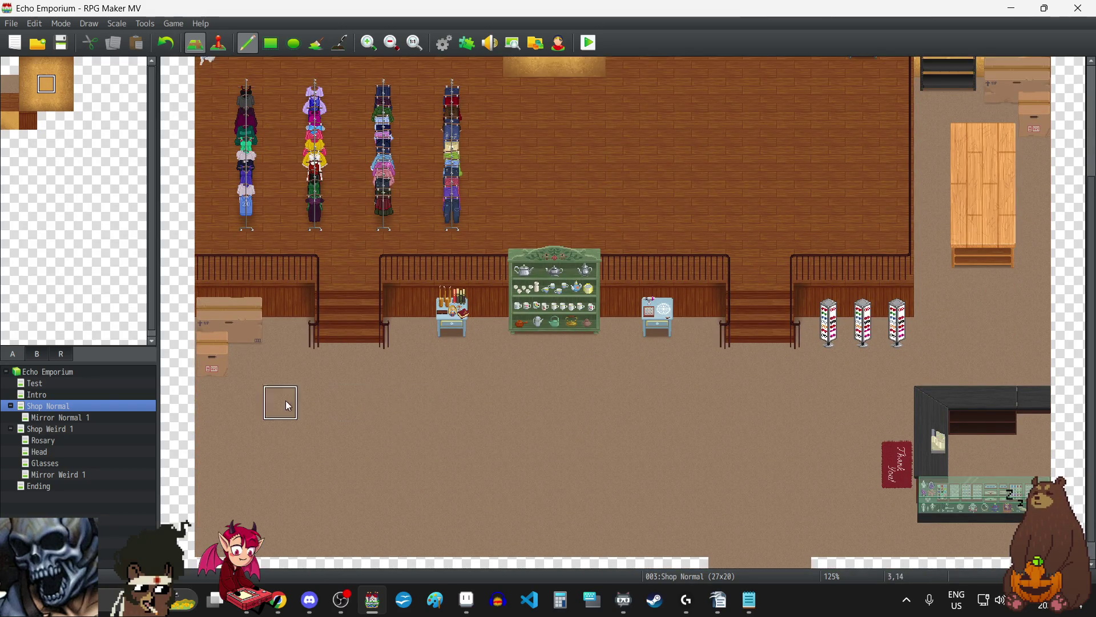
{"action": "left_click", "coordinate": [38, 354]}
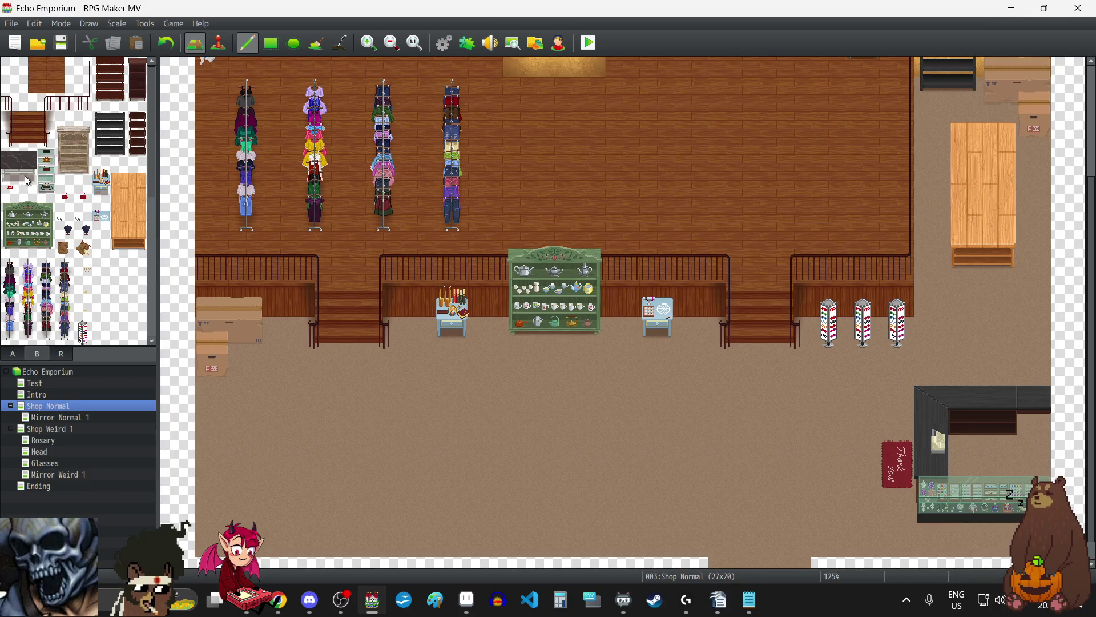
{"action": "left_click_drag", "start_coordinate": [28, 157], "coordinate": [13, 176]}
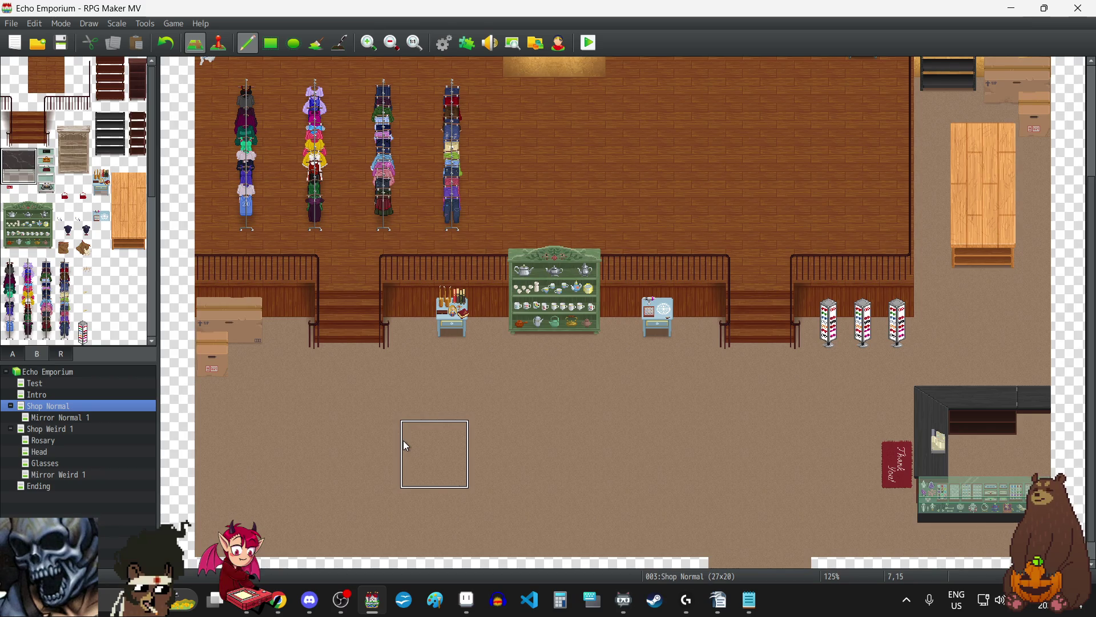
{"action": "left_click", "coordinate": [404, 442]}
{"action": "left_click", "coordinate": [508, 447]}
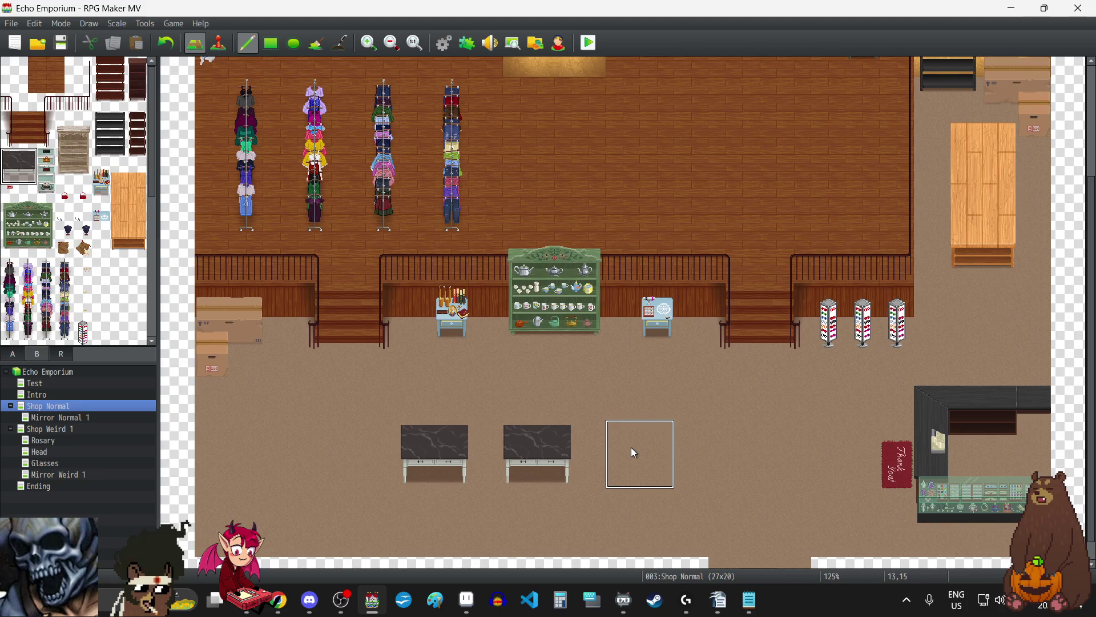
{"action": "left_click", "coordinate": [632, 452]}
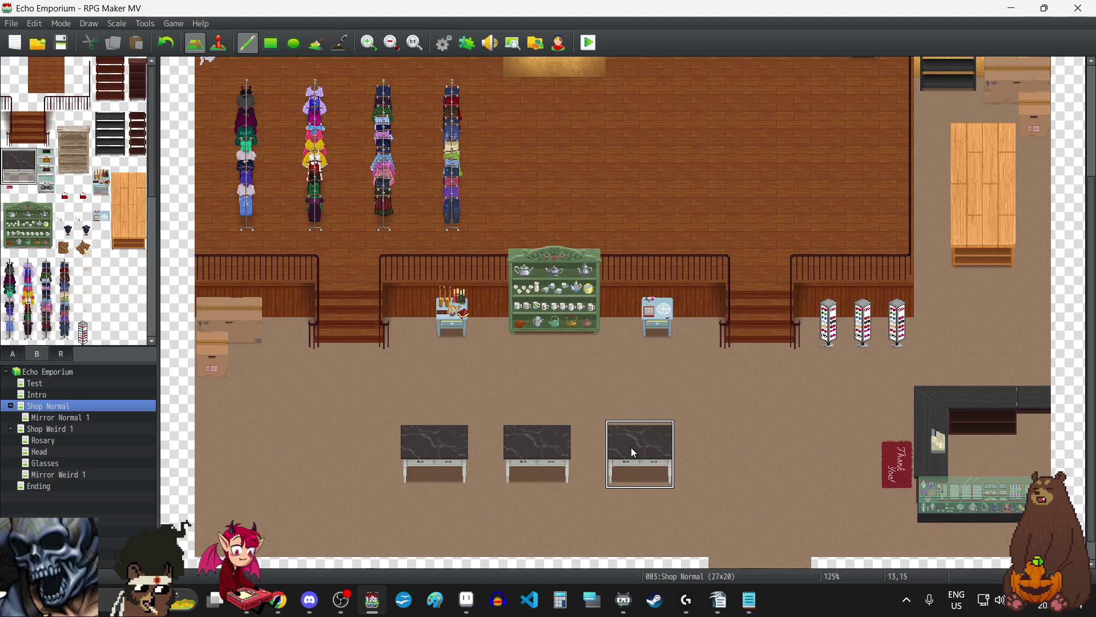
{"action": "scroll", "coordinate": [413, 471], "scroll_direction": "down", "scroll_amount": 1}
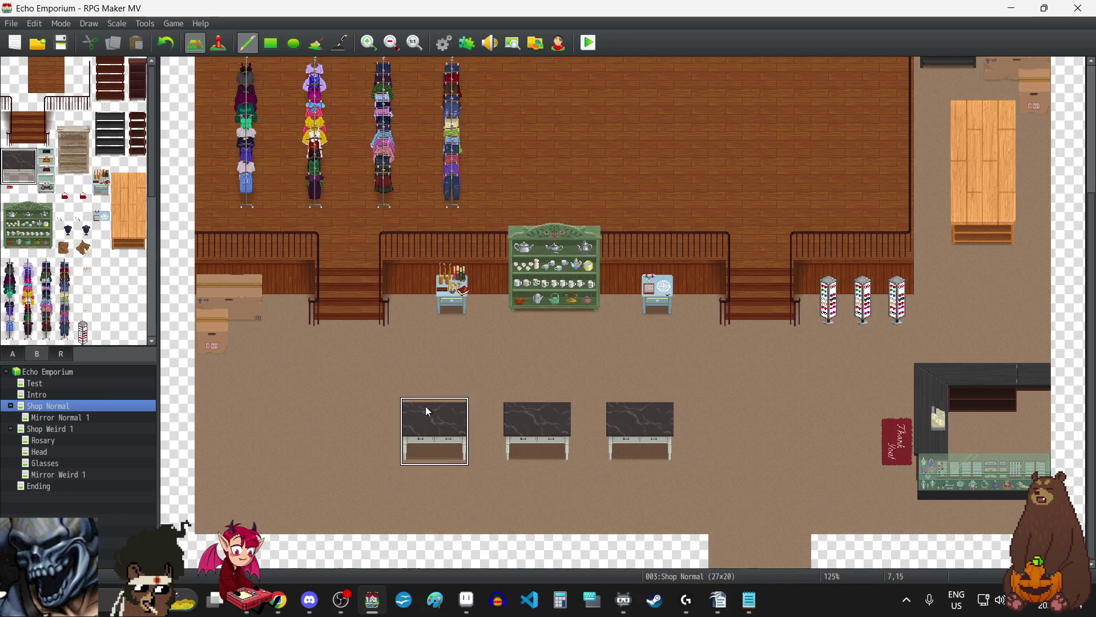
{"action": "left_click", "coordinate": [725, 421]}
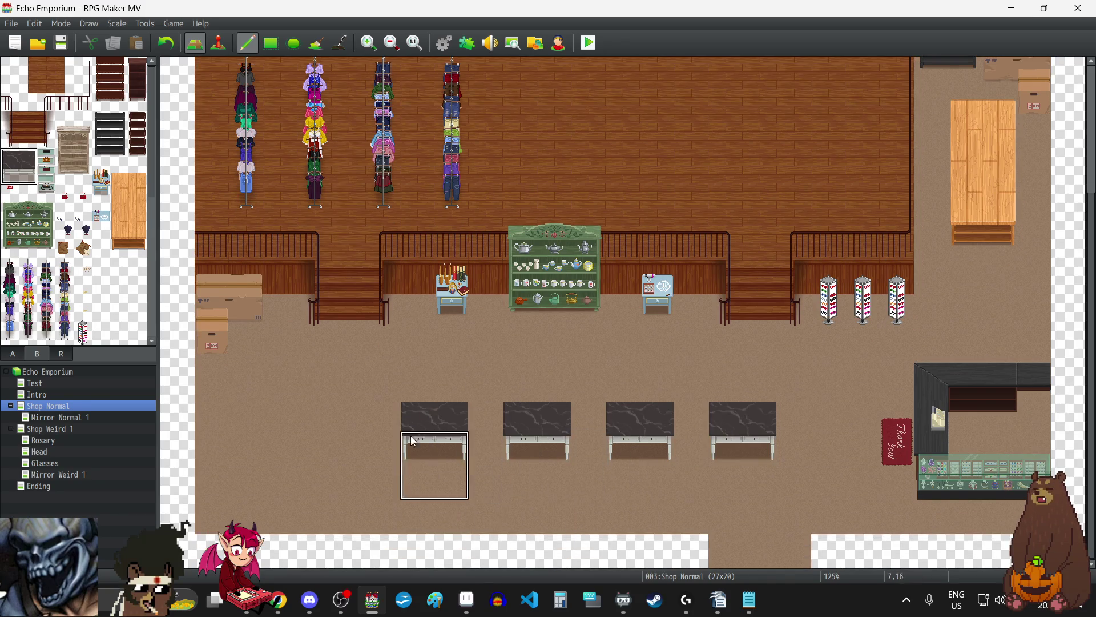
Step: Undo those tables, try two at tile 7,15 and further right, then undo both
{"action": "left_click", "coordinate": [165, 43]}
{"action": "left_click", "coordinate": [166, 43]}
{"action": "left_click", "coordinate": [165, 42]}
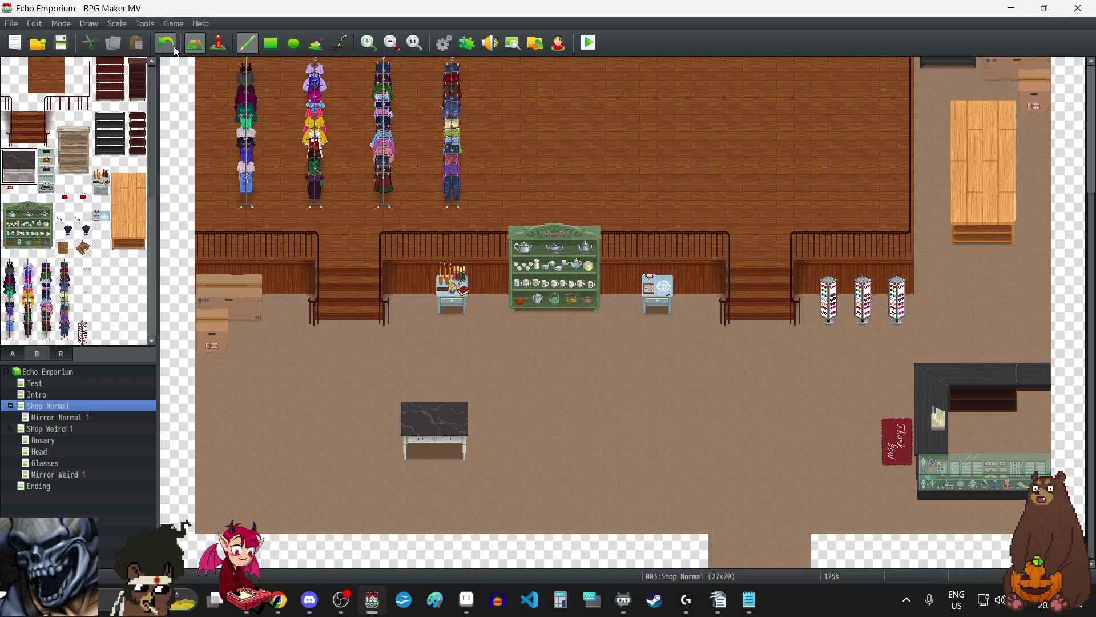
{"action": "left_click", "coordinate": [165, 43]}
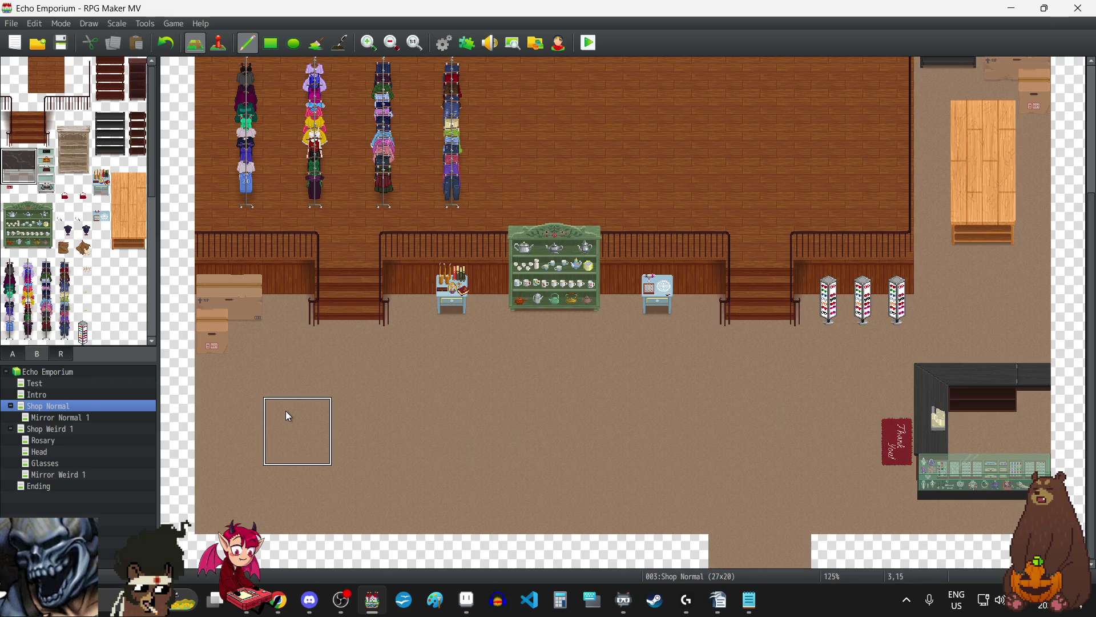
{"action": "left_click", "coordinate": [413, 412]}
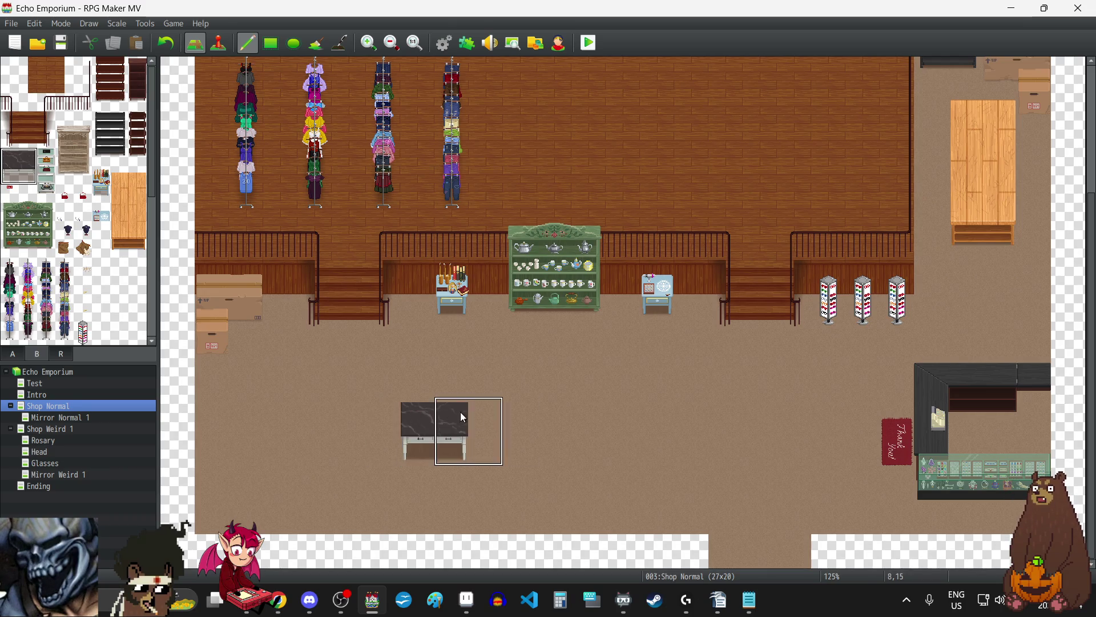
{"action": "left_click", "coordinate": [662, 408]}
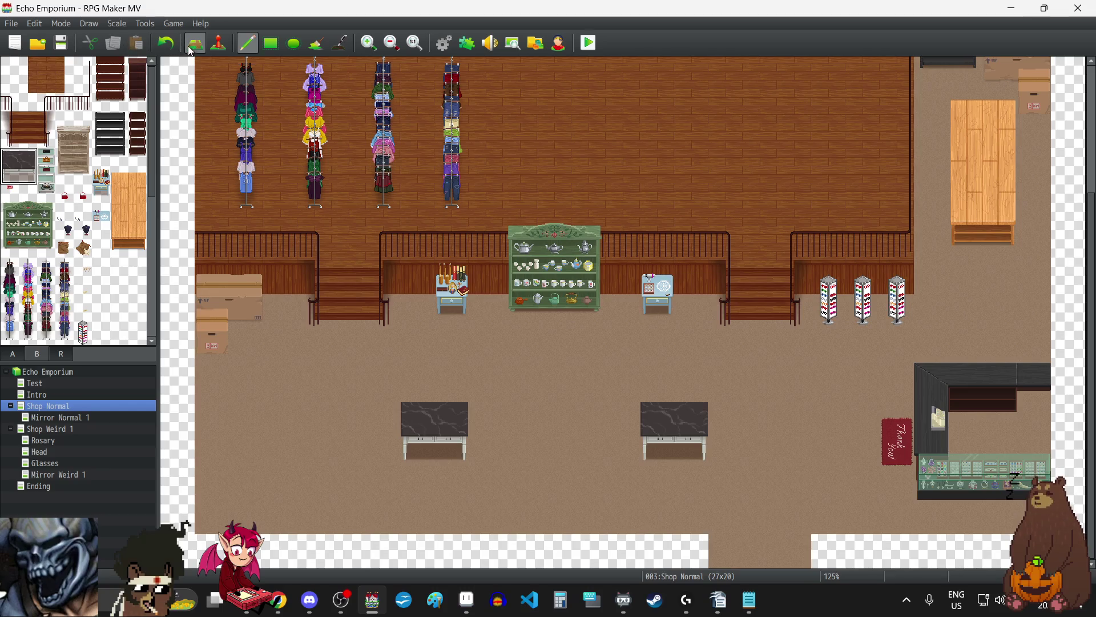
{"action": "left_click", "coordinate": [165, 43]}
{"action": "left_click", "coordinate": [165, 43]}
Step: Reselect tiles: the tall cream shelf, a floor tile, the dark marble table, then the brown bookshelf
{"action": "left_click_drag", "start_coordinate": [64, 123], "coordinate": [84, 176]}
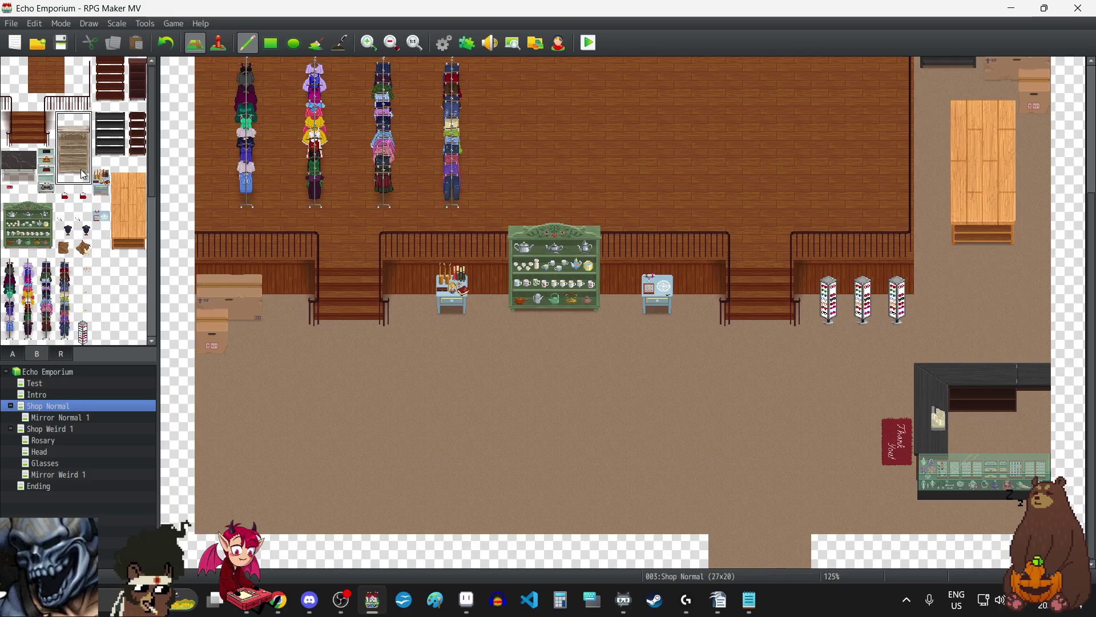
{"action": "right_click", "coordinate": [506, 374]}
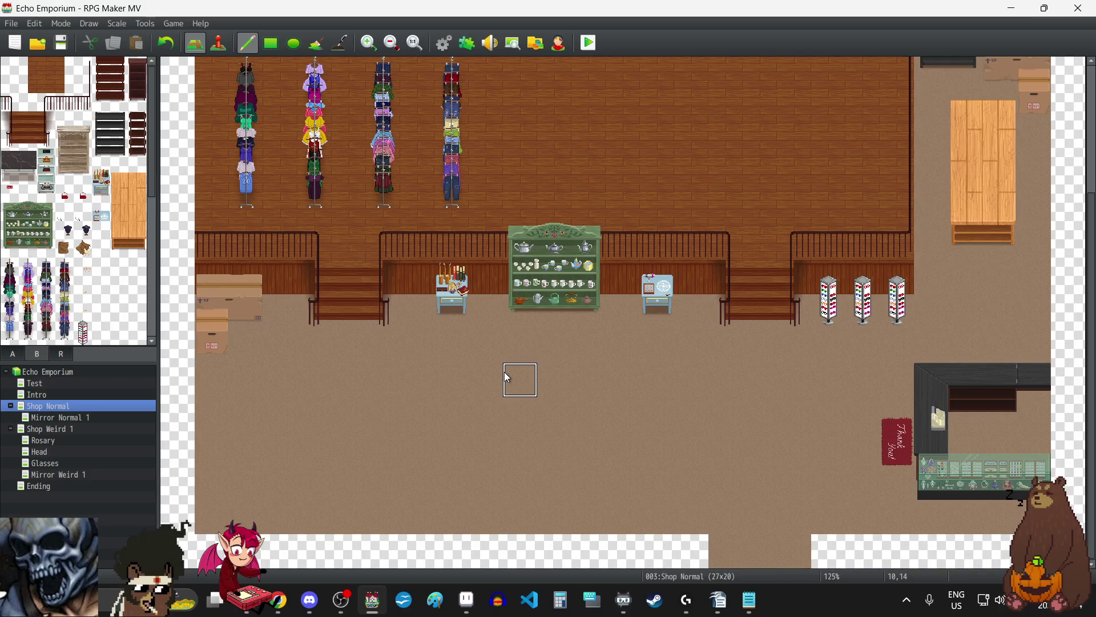
{"action": "scroll", "coordinate": [557, 386], "scroll_direction": "up", "scroll_amount": 5}
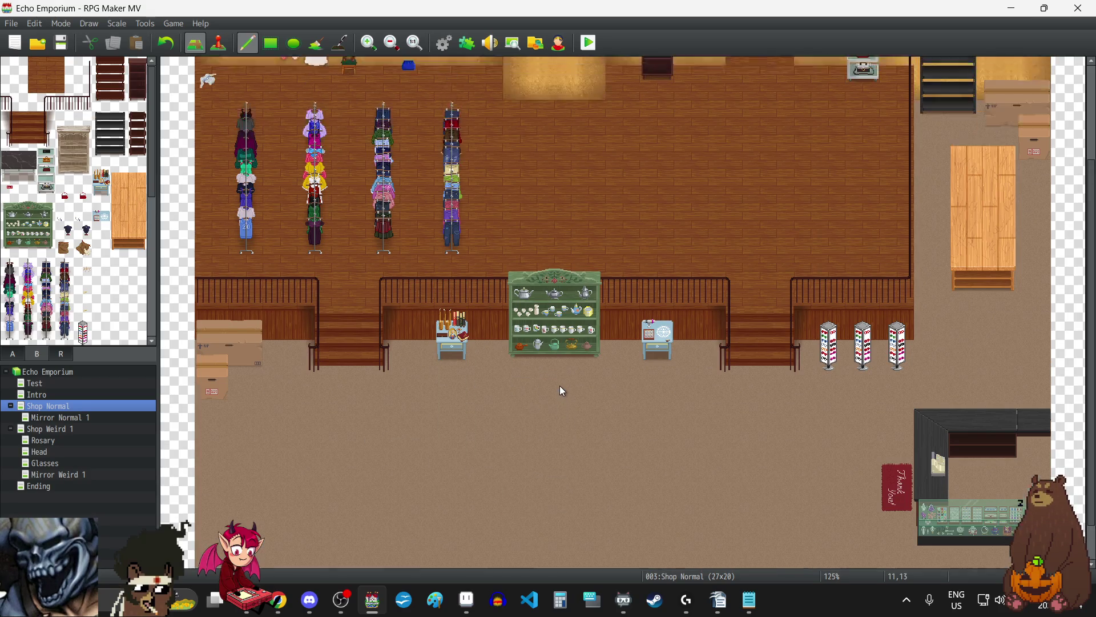
{"action": "scroll", "coordinate": [552, 234], "scroll_direction": "down", "scroll_amount": 5}
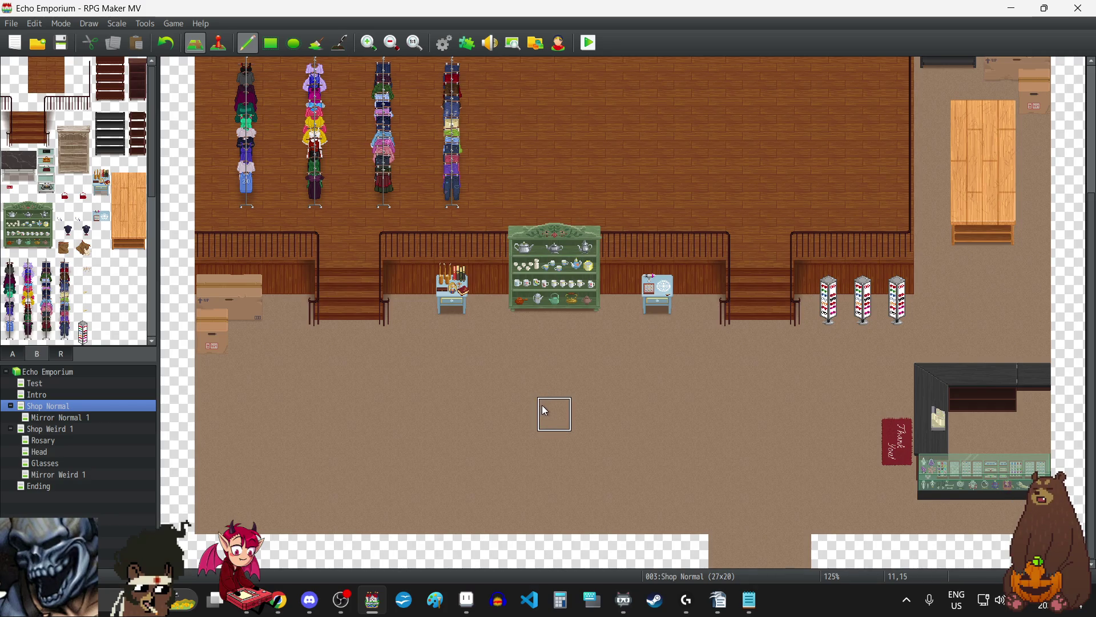
{"action": "scroll", "coordinate": [545, 409], "scroll_direction": "up", "scroll_amount": 5}
{"action": "scroll", "coordinate": [545, 410], "scroll_direction": "down", "scroll_amount": 5}
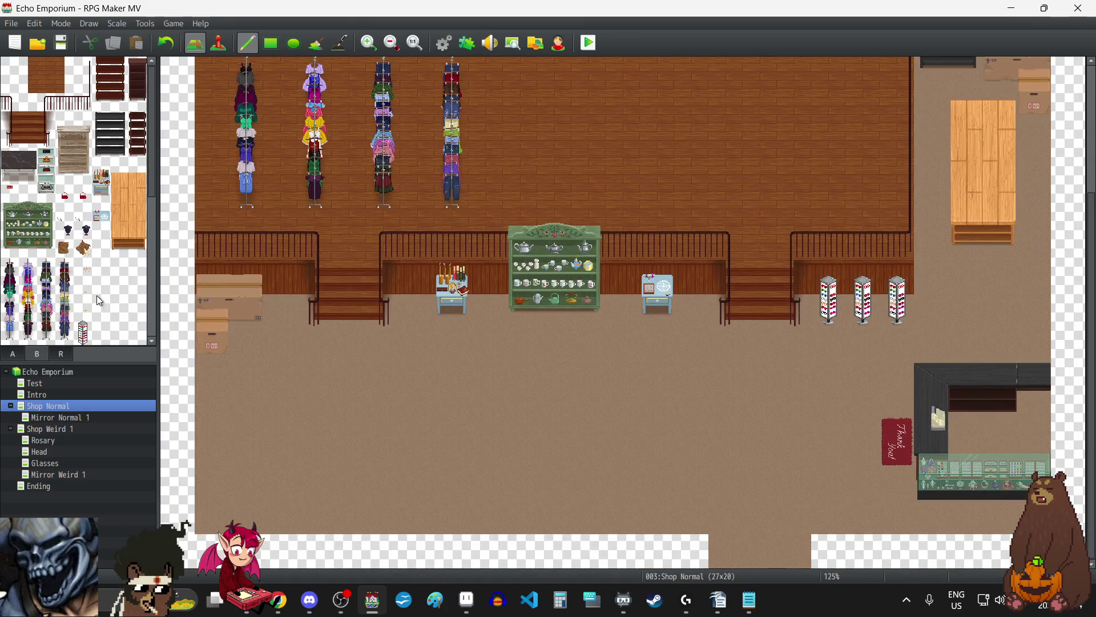
{"action": "left_click_drag", "start_coordinate": [22, 175], "coordinate": [7, 157]}
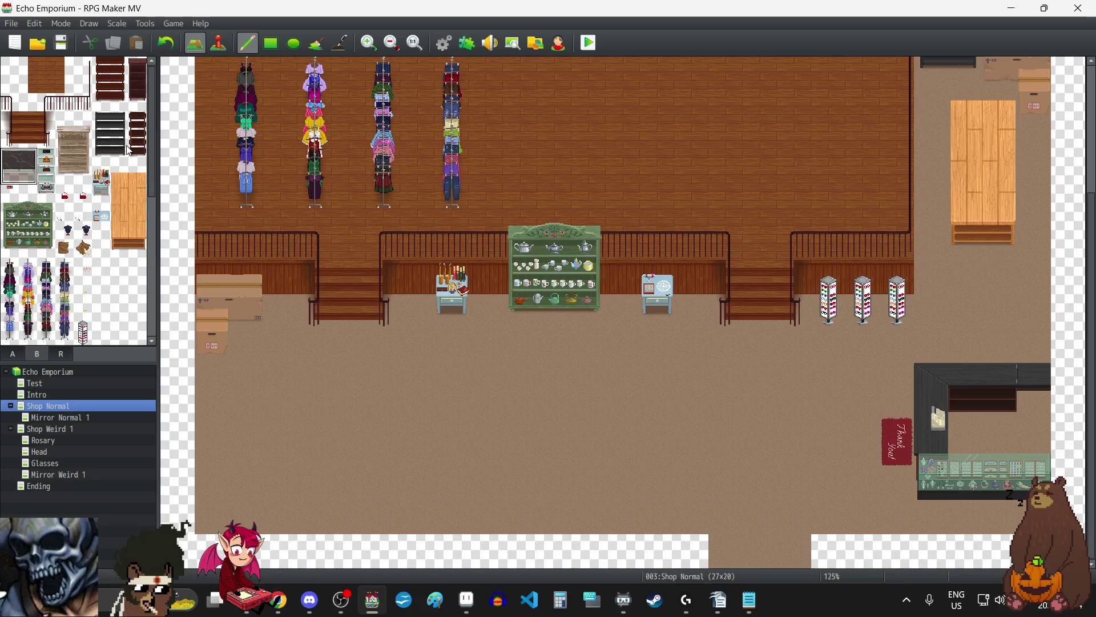
{"action": "left_click", "coordinate": [106, 70]}
Step: Try two one-row-taller brown bookshelves on the lower floor, then undo both
{"action": "left_click_drag", "start_coordinate": [117, 94], "coordinate": [117, 104]}
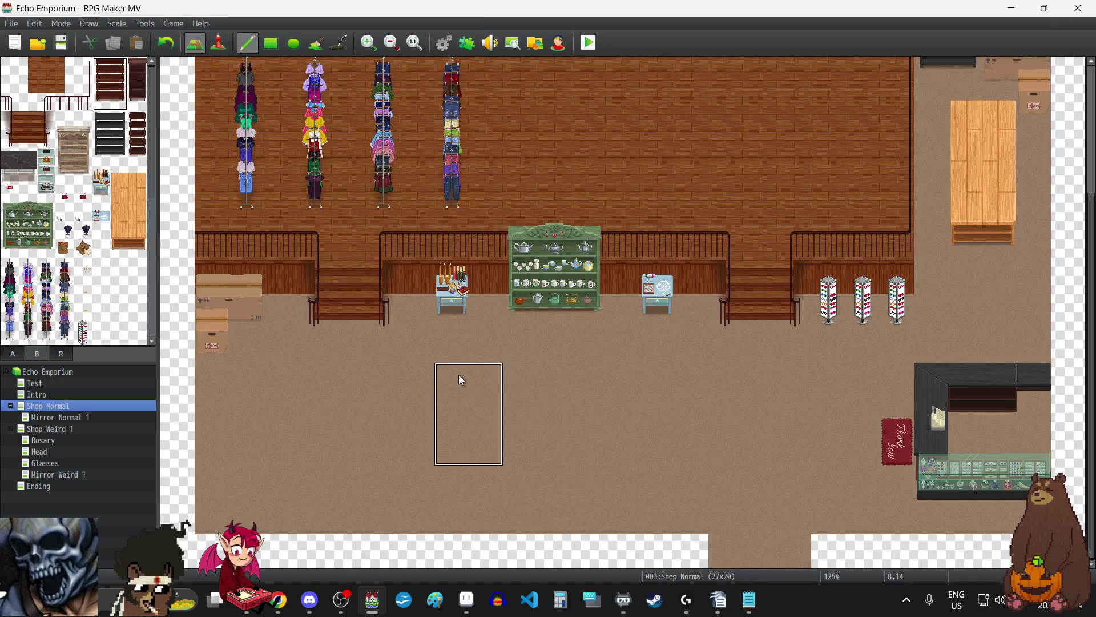
{"action": "left_click", "coordinate": [462, 379]}
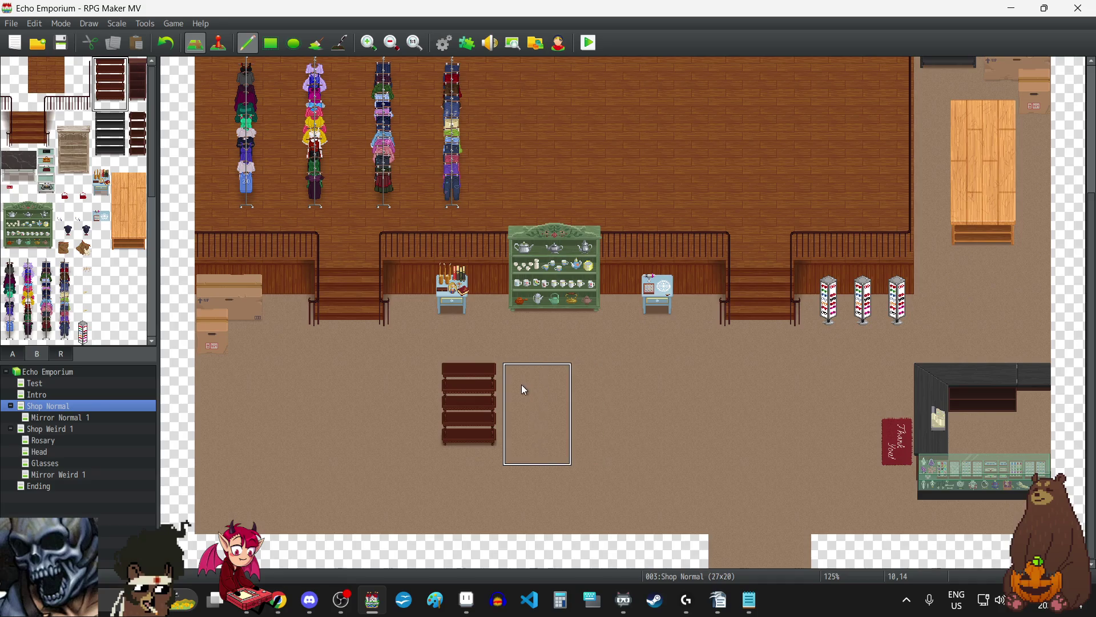
{"action": "left_click", "coordinate": [523, 386]}
{"action": "left_click", "coordinate": [169, 43]}
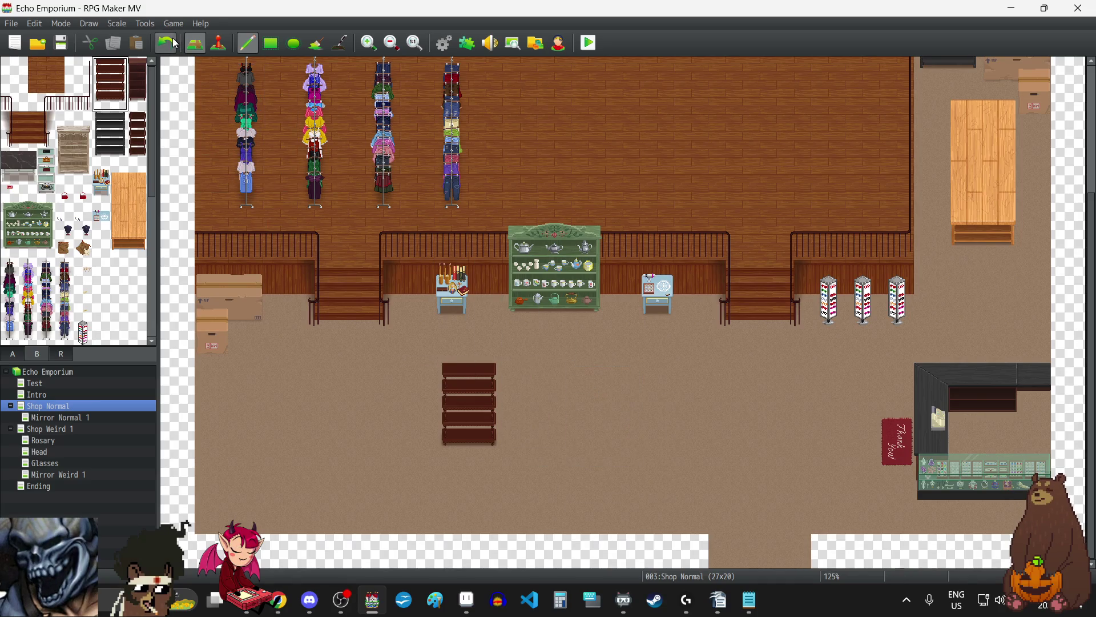
{"action": "left_click", "coordinate": [175, 43]}
Step: Test a dark 2x2 table on the lower floor, undo it, and scroll up to the upstairs floor
{"action": "scroll", "coordinate": [467, 325], "scroll_direction": "up", "scroll_amount": 5}
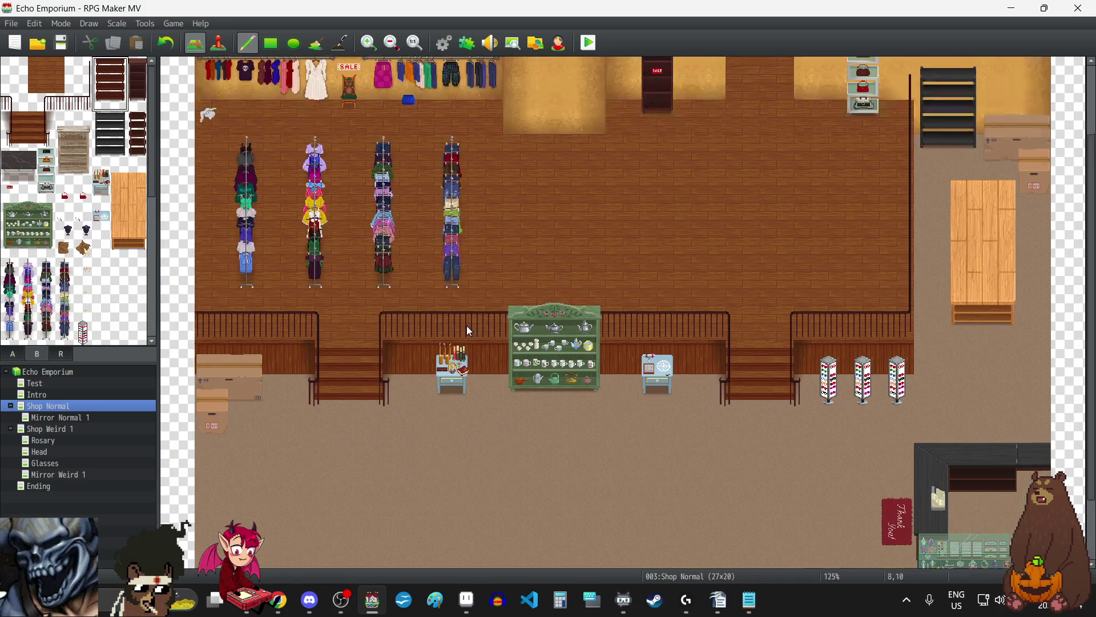
{"action": "scroll", "coordinate": [467, 329], "scroll_direction": "down", "scroll_amount": 5}
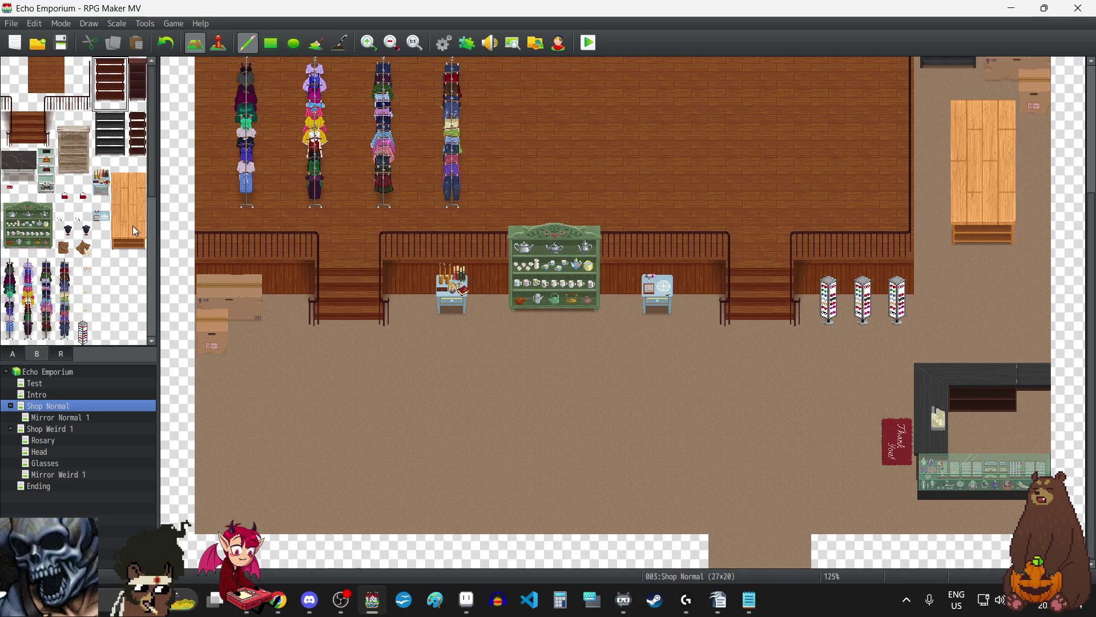
{"action": "scroll", "coordinate": [128, 200], "scroll_direction": "down", "scroll_amount": 3}
{"action": "scroll", "coordinate": [125, 200], "scroll_direction": "up", "scroll_amount": 3}
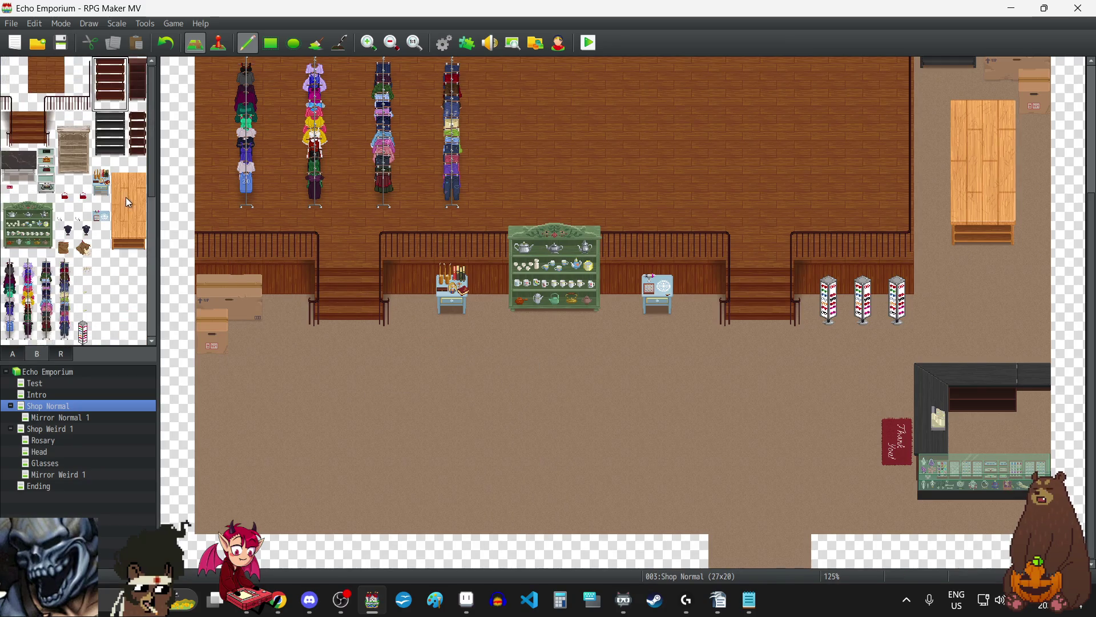
{"action": "left_click_drag", "start_coordinate": [9, 156], "coordinate": [29, 178]}
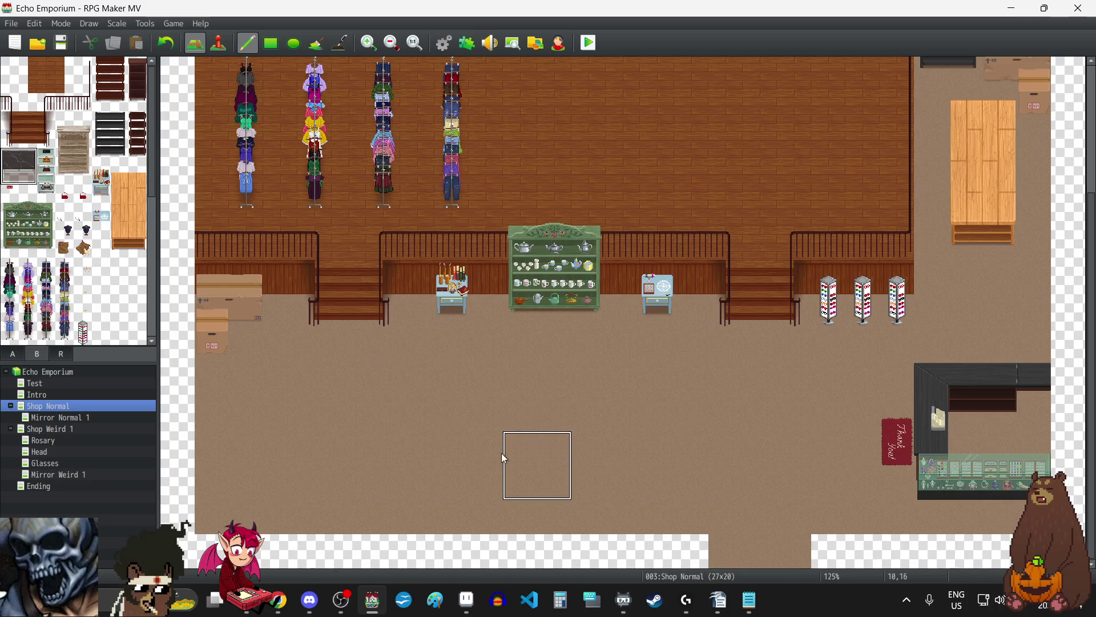
{"action": "left_click", "coordinate": [387, 404]}
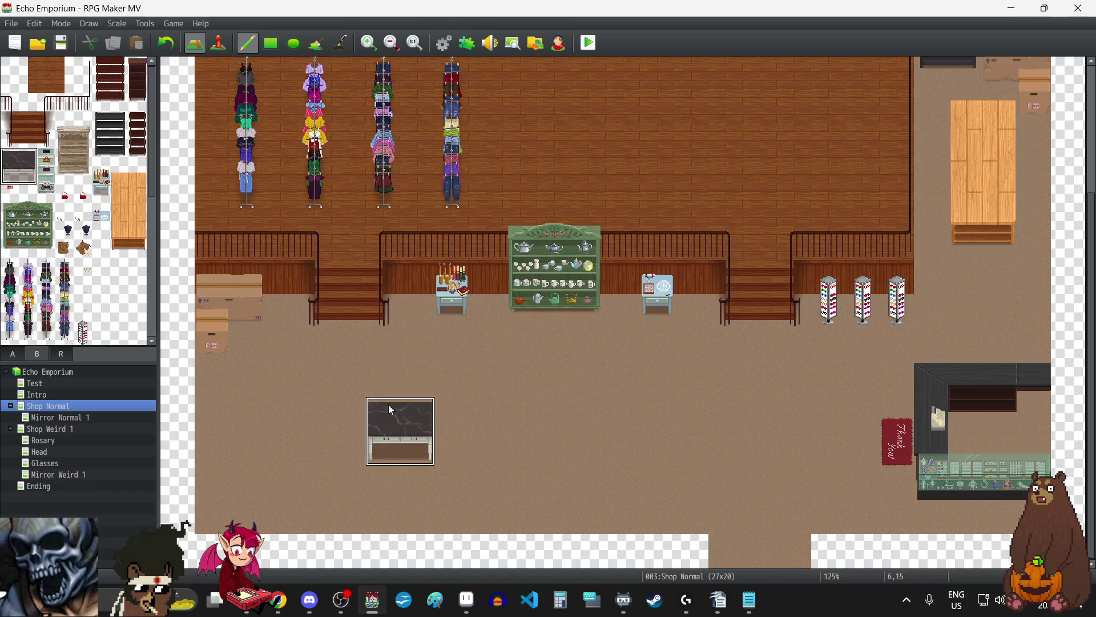
{"action": "scroll", "coordinate": [543, 451], "scroll_direction": "up", "scroll_amount": 2}
{"action": "scroll", "coordinate": [543, 455], "scroll_direction": "down", "scroll_amount": 2}
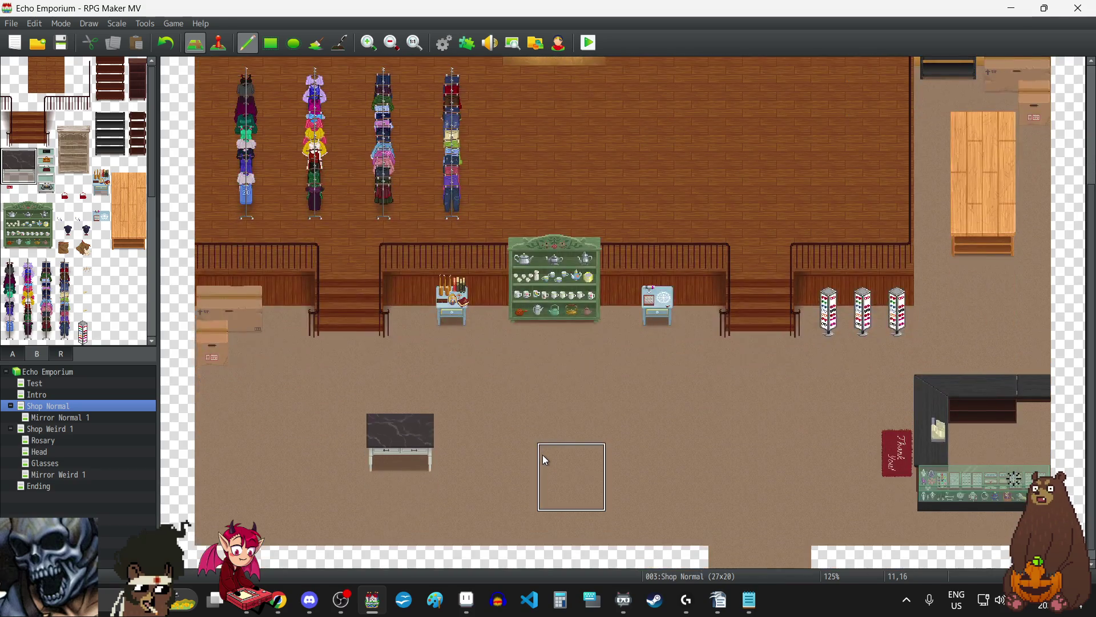
{"action": "left_click", "coordinate": [166, 43]}
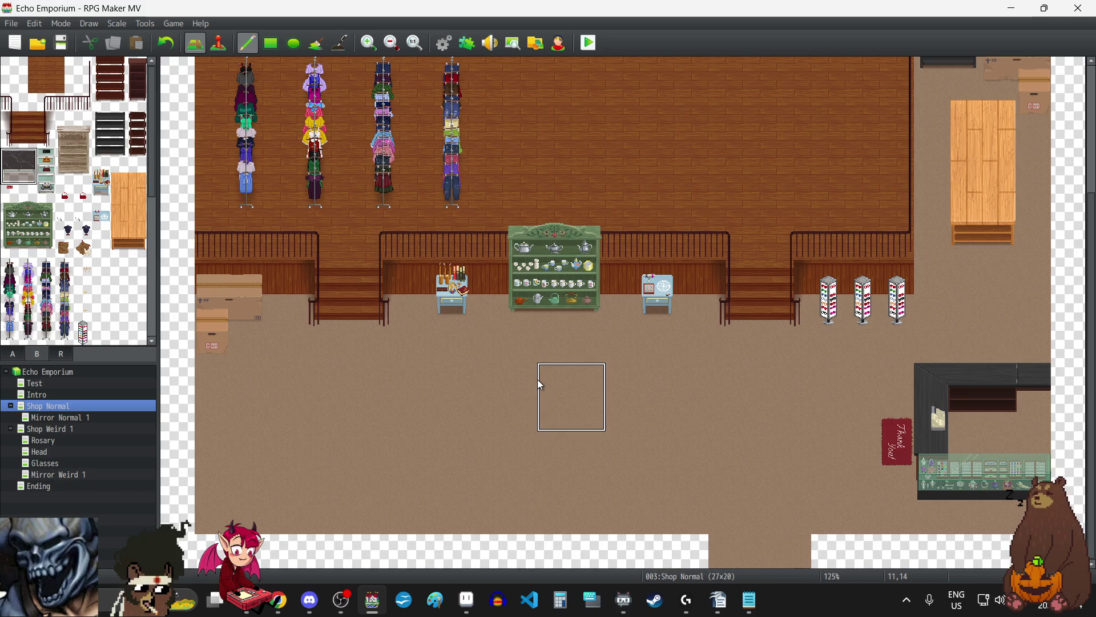
{"action": "scroll", "coordinate": [559, 422], "scroll_direction": "up", "scroll_amount": 5}
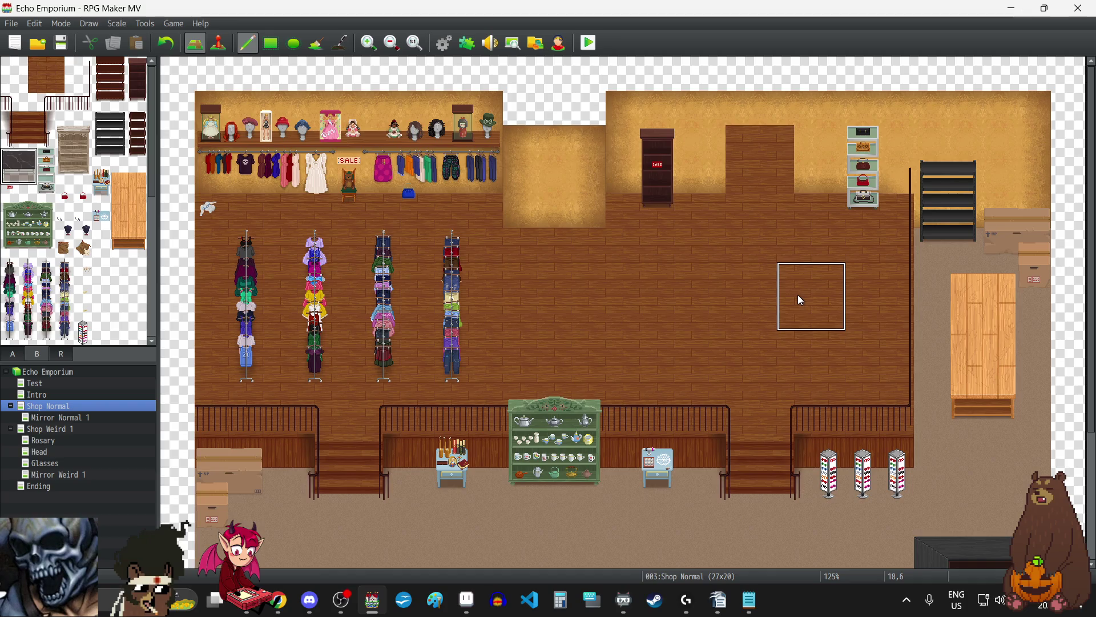
Step: Place the dark marble-top table on the upstairs right, redoing it one tile lower
{"action": "left_click", "coordinate": [831, 294]}
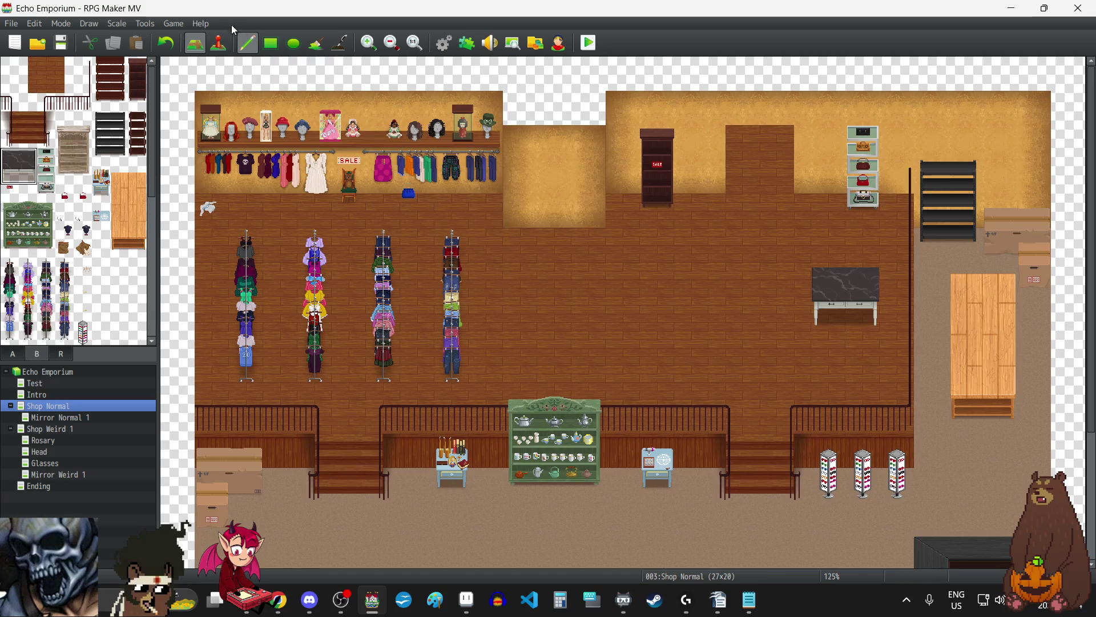
{"action": "left_click", "coordinate": [167, 46]}
{"action": "left_click", "coordinate": [827, 309]}
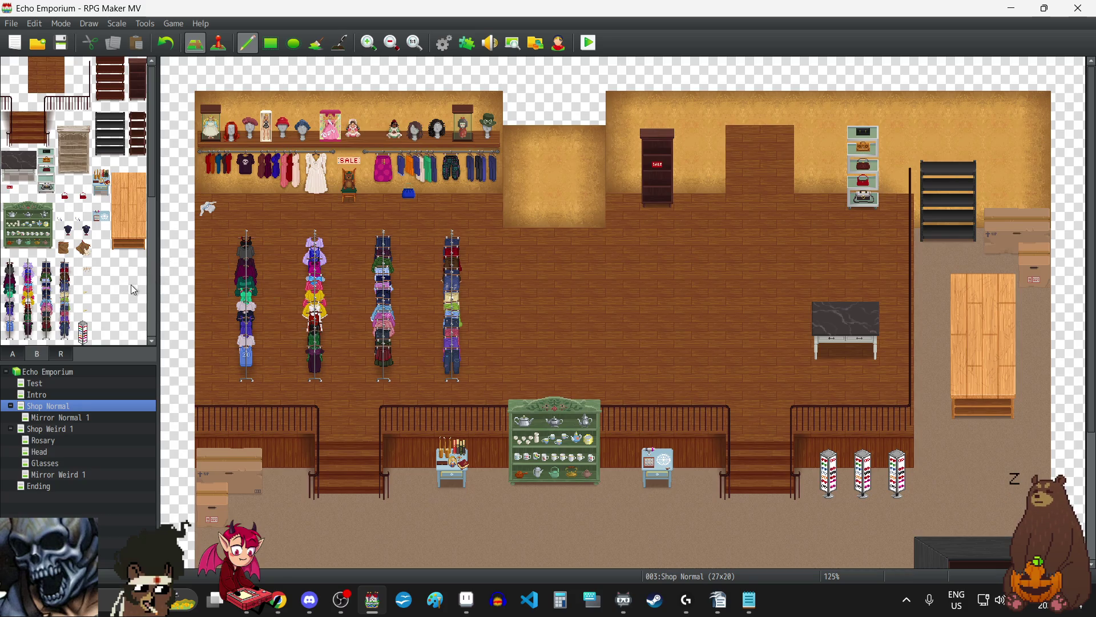
Step: Browse tileset B and pick a folded clothing item for the marble table
{"action": "scroll", "coordinate": [131, 288], "scroll_direction": "down", "scroll_amount": 5}
{"action": "scroll", "coordinate": [86, 275], "scroll_direction": "down", "scroll_amount": 1}
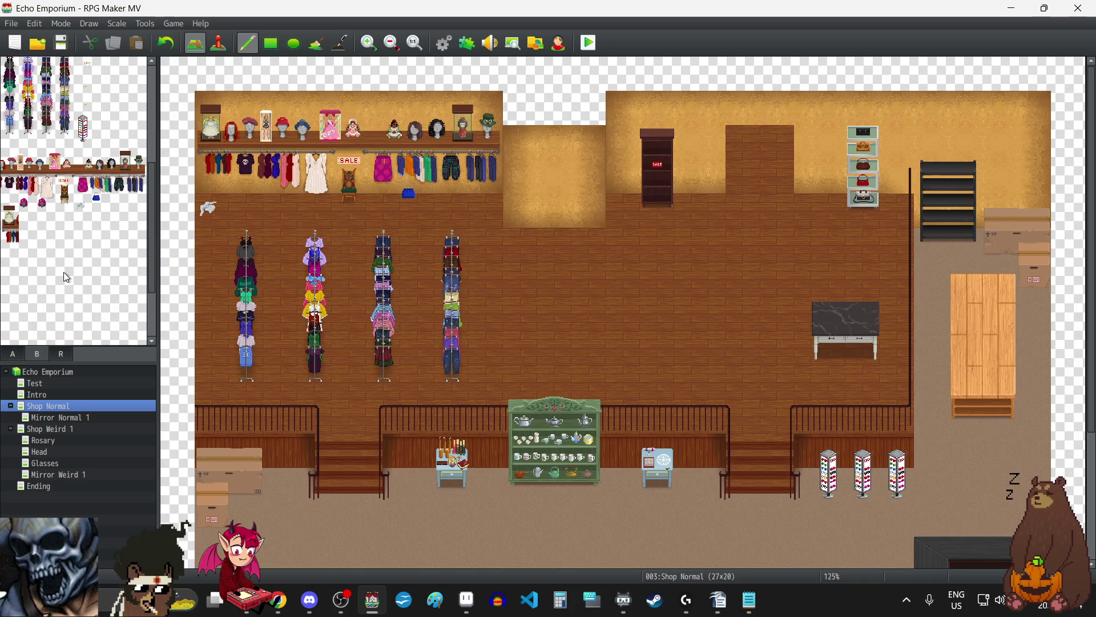
{"action": "scroll", "coordinate": [66, 277], "scroll_direction": "down", "scroll_amount": 3}
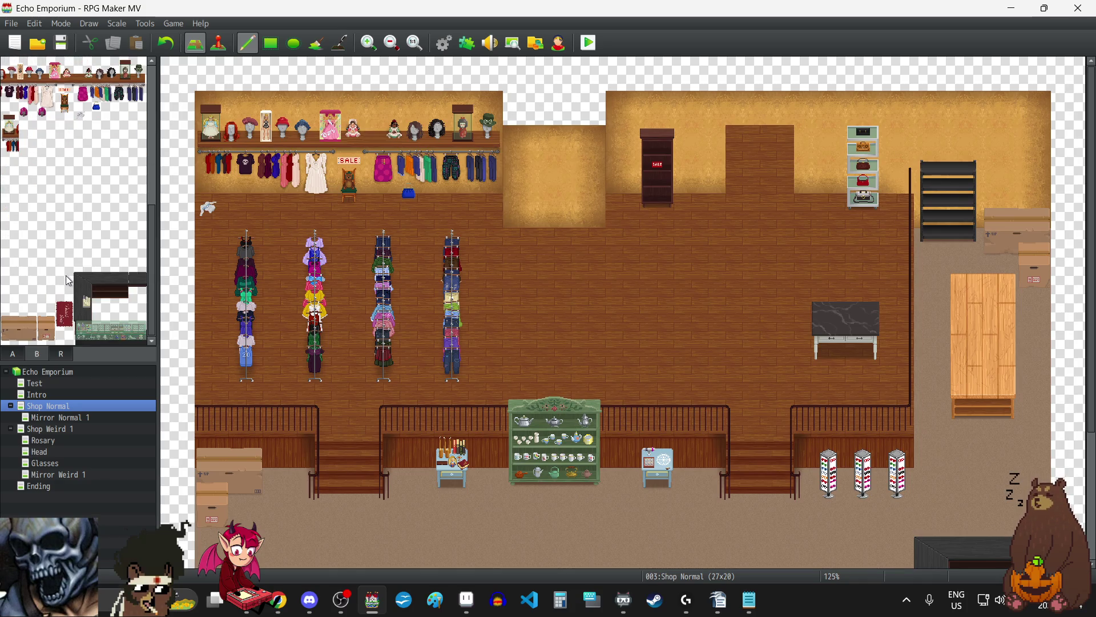
{"action": "scroll", "coordinate": [68, 280], "scroll_direction": "up", "scroll_amount": 2}
{"action": "left_click", "coordinate": [82, 169]}
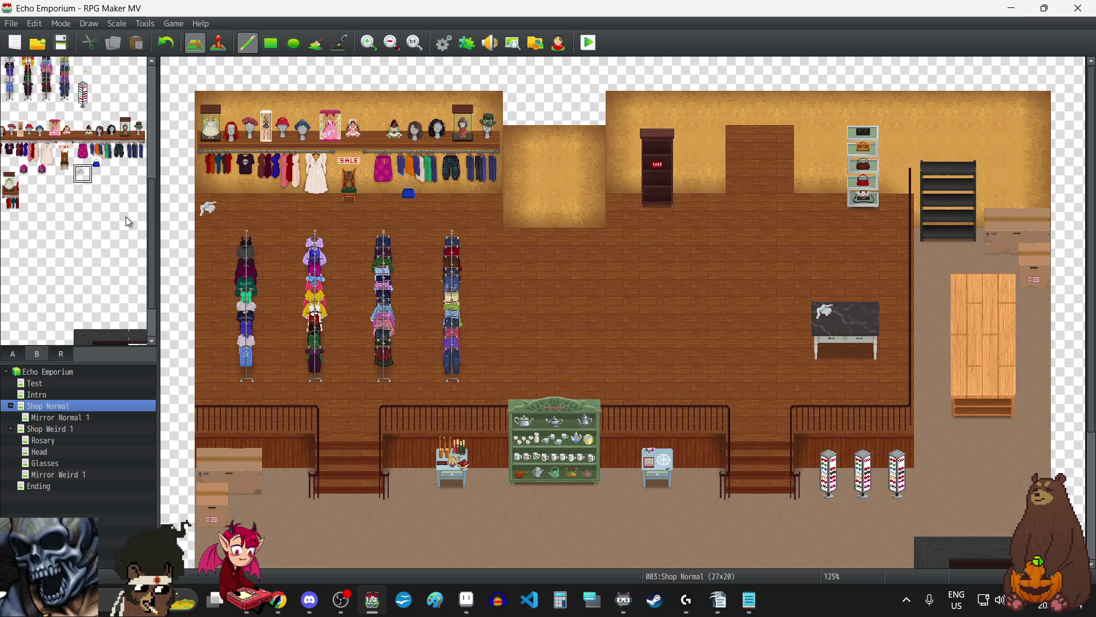
{"action": "left_click", "coordinate": [97, 167]}
Step: Try replacing the bag shelf with an empty shelf, then undo it
{"action": "scroll", "coordinate": [91, 197], "scroll_direction": "up", "scroll_amount": 5}
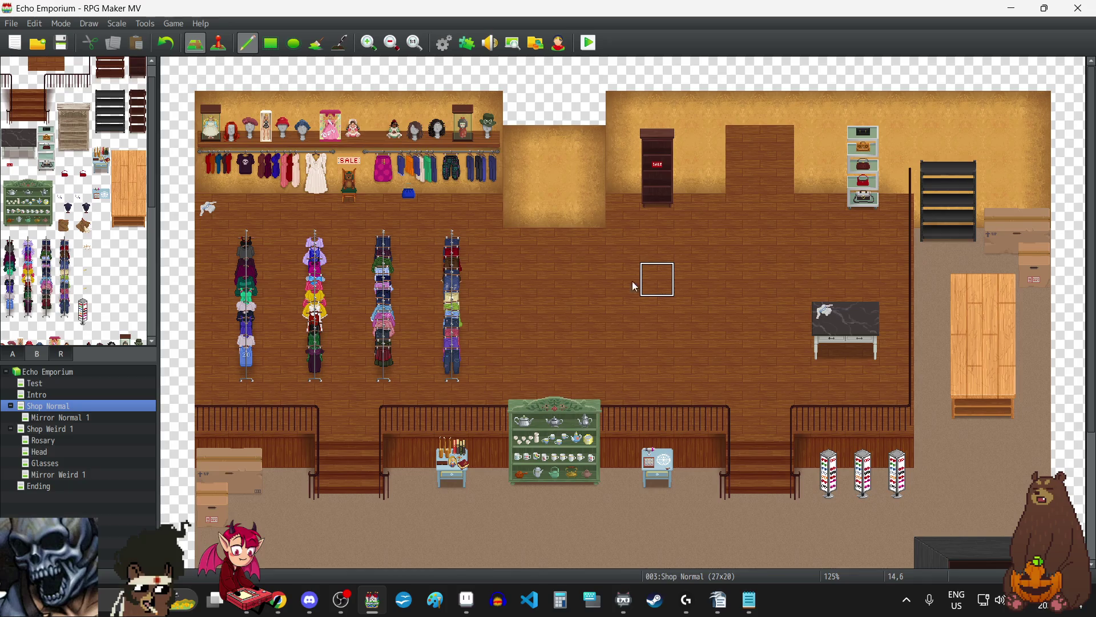
{"action": "left_click", "coordinate": [46, 154]}
{"action": "left_click", "coordinate": [863, 177]}
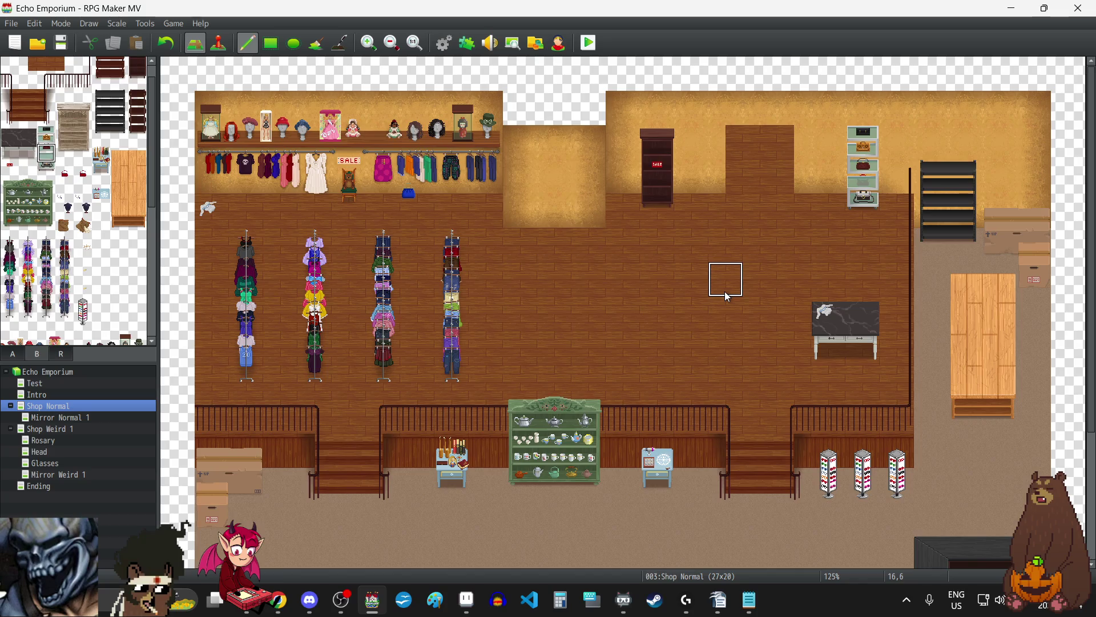
{"action": "left_click", "coordinate": [167, 46]}
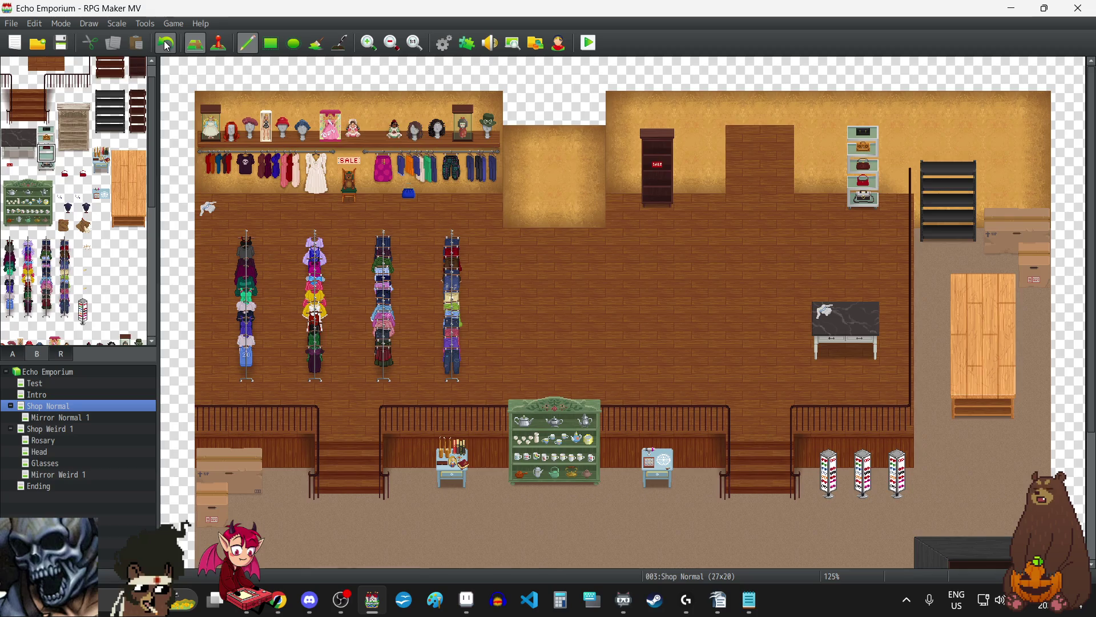
Step: Toggle between tabs A and B and select the small red bag tile
{"action": "left_click", "coordinate": [13, 354]}
{"action": "left_click", "coordinate": [37, 354]}
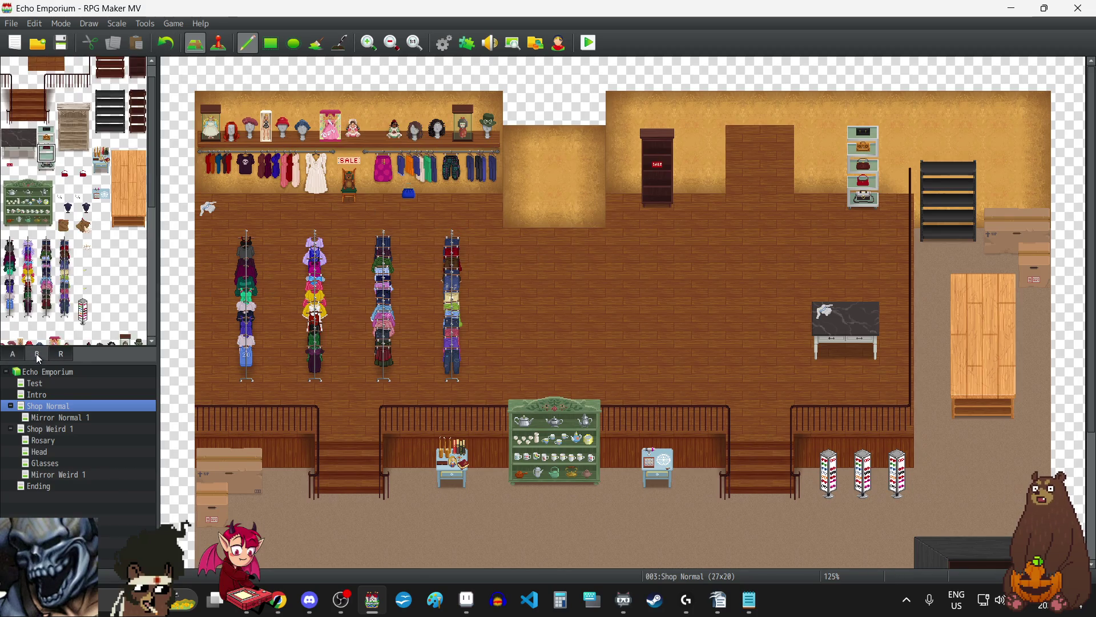
{"action": "left_click", "coordinate": [67, 174]}
Step: Place the small red bag on the upstairs marble table beside the folded garment
{"action": "left_click", "coordinate": [863, 316]}
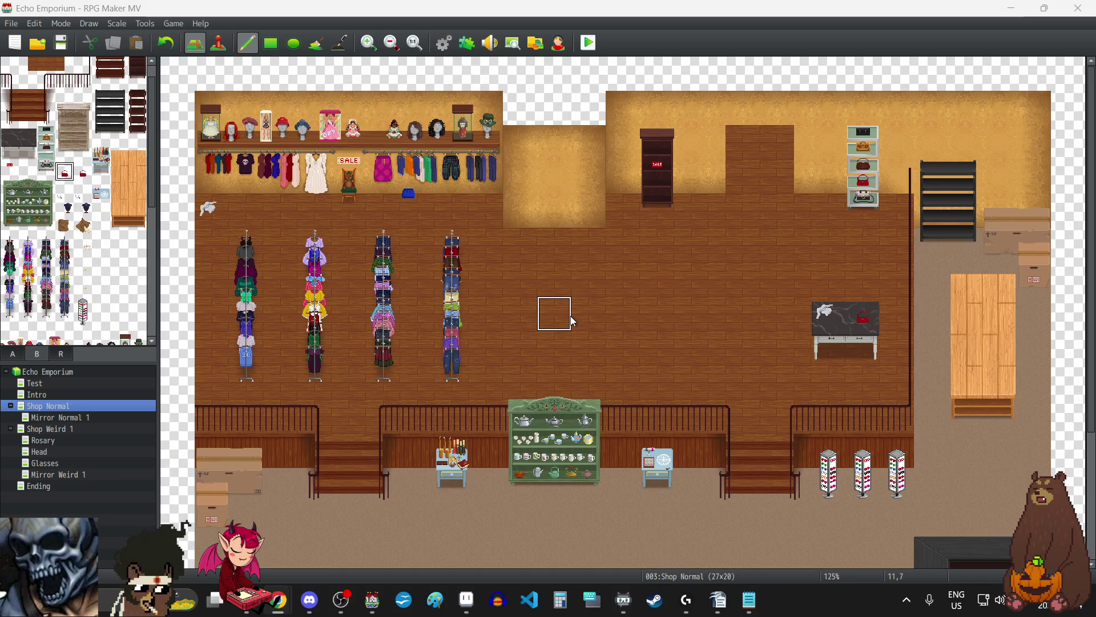
{"action": "scroll", "coordinate": [574, 322], "scroll_direction": "down", "scroll_amount": 5}
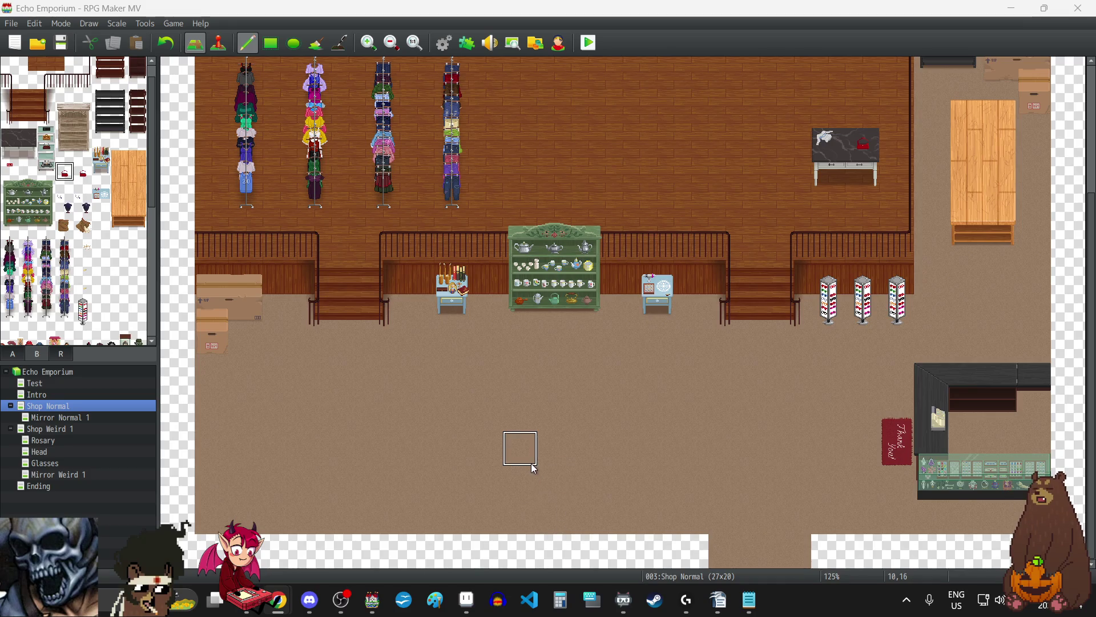
{"action": "scroll", "coordinate": [533, 466], "scroll_direction": "up", "scroll_amount": 3}
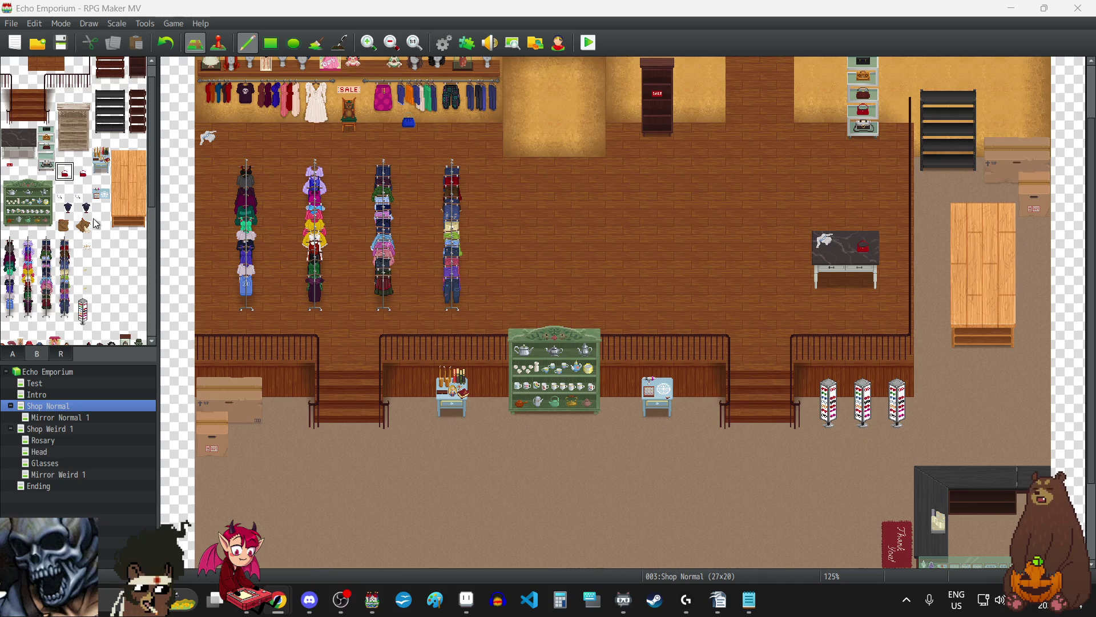
{"action": "scroll", "coordinate": [94, 224], "scroll_direction": "down", "scroll_amount": 4}
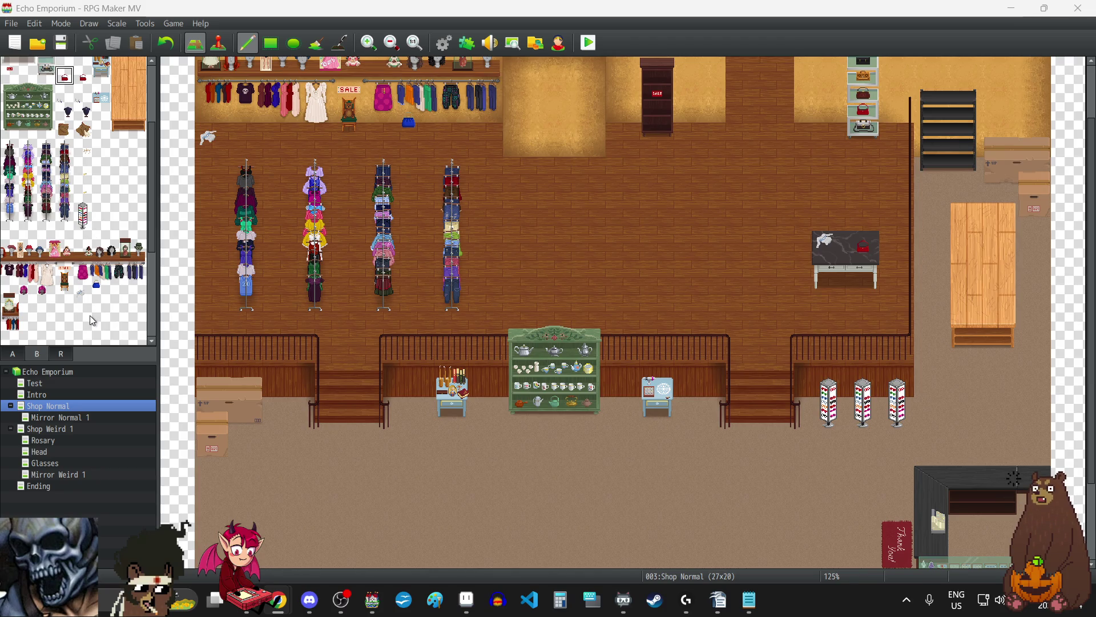
Step: Place a 2x2 cardboard box in the upstairs back-wall alcove
{"action": "scroll", "coordinate": [91, 318], "scroll_direction": "down", "scroll_amount": 7}
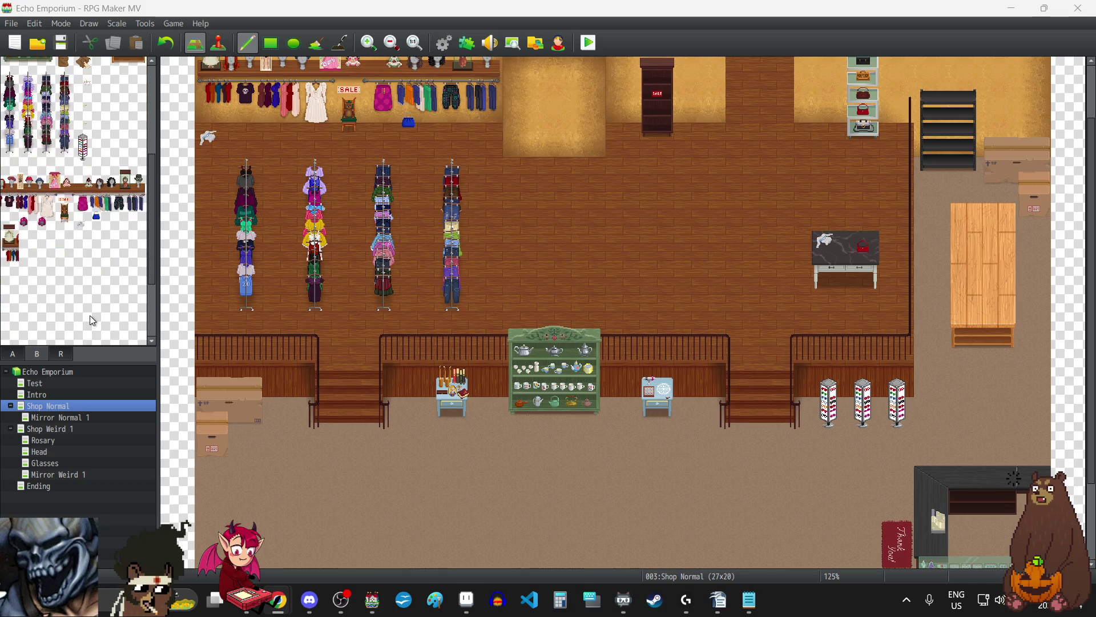
{"action": "scroll", "coordinate": [88, 316], "scroll_direction": "up", "scroll_amount": 10}
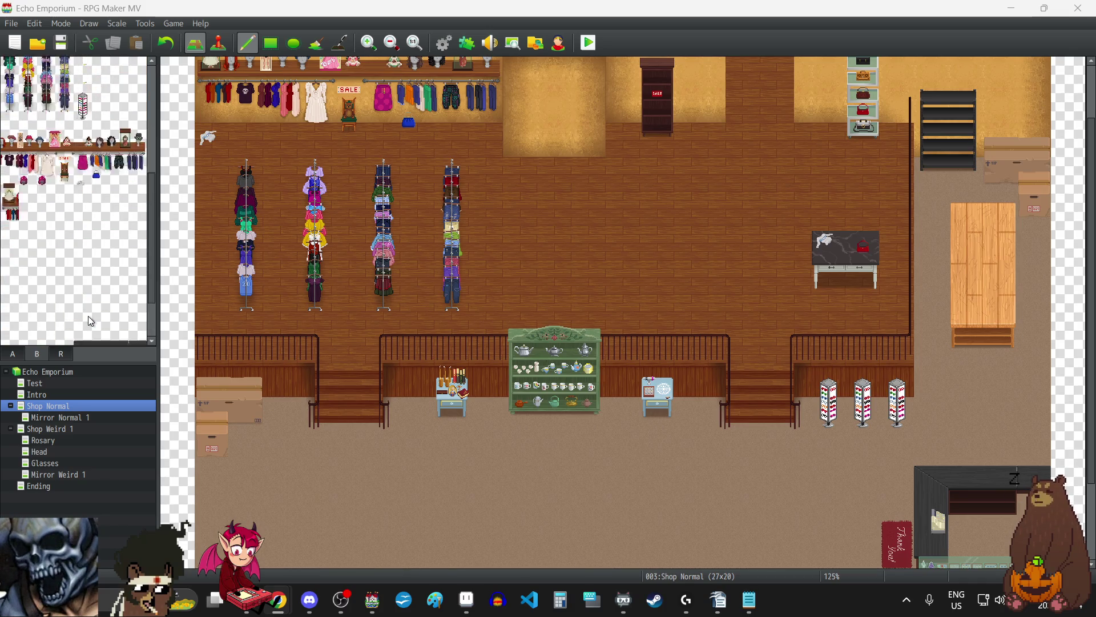
{"action": "scroll", "coordinate": [94, 279], "scroll_direction": "down", "scroll_amount": 8}
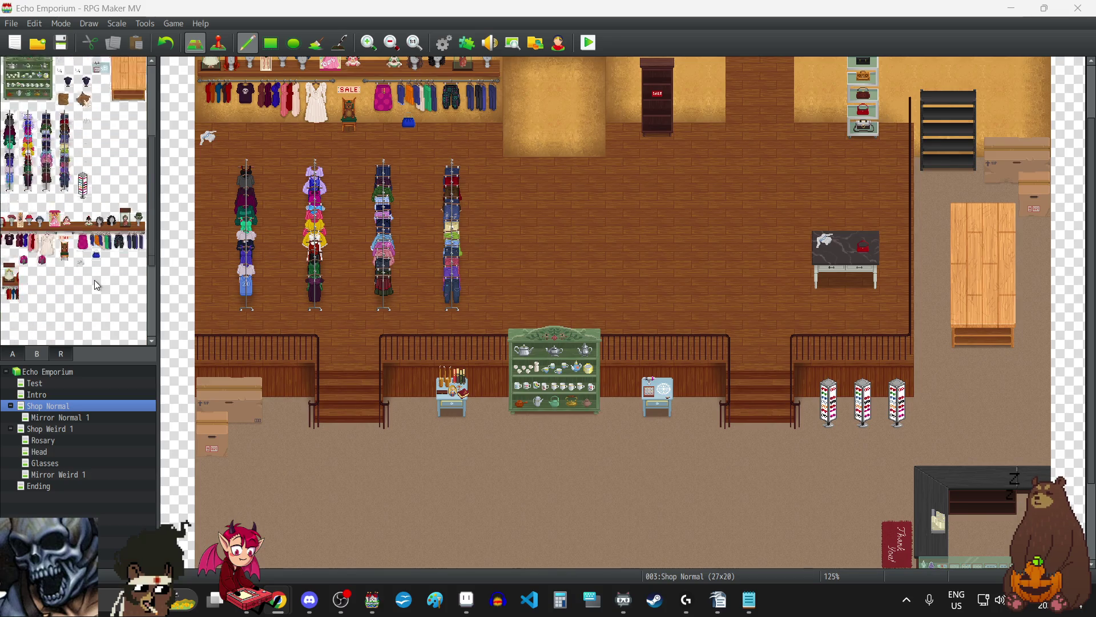
{"action": "left_click_drag", "start_coordinate": [9, 318], "coordinate": [29, 337]}
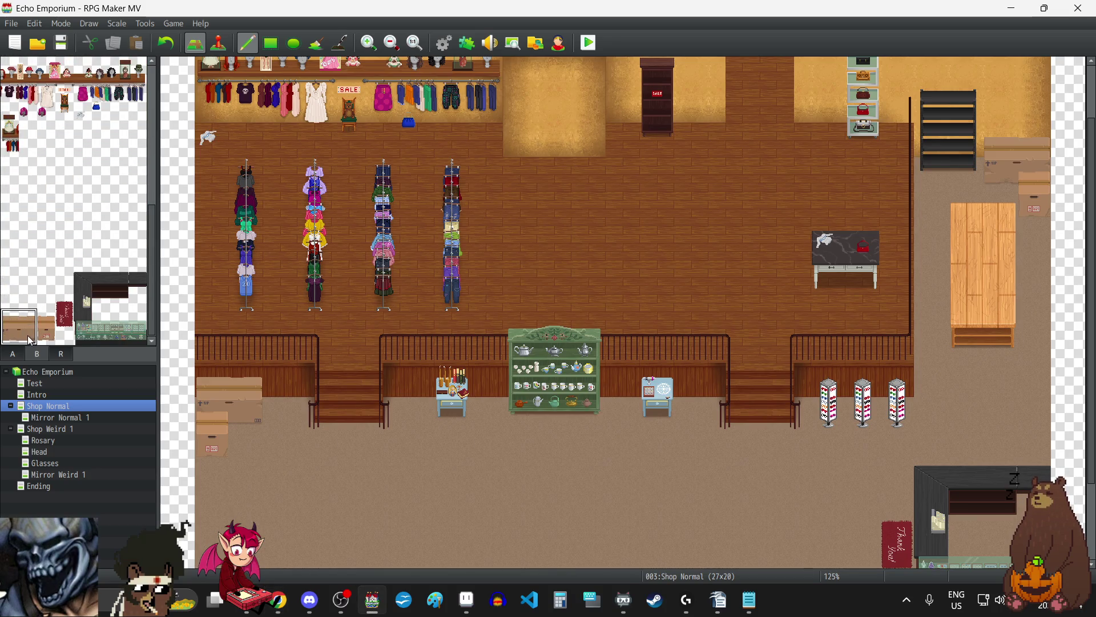
{"action": "scroll", "coordinate": [529, 178], "scroll_direction": "up", "scroll_amount": 2}
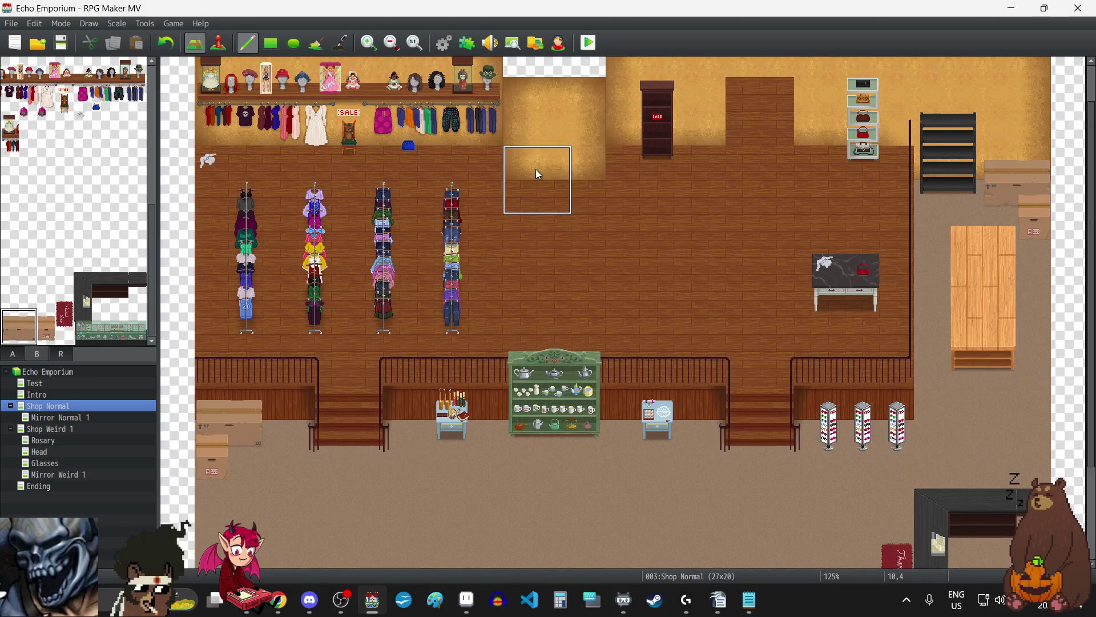
{"action": "left_click", "coordinate": [536, 170]}
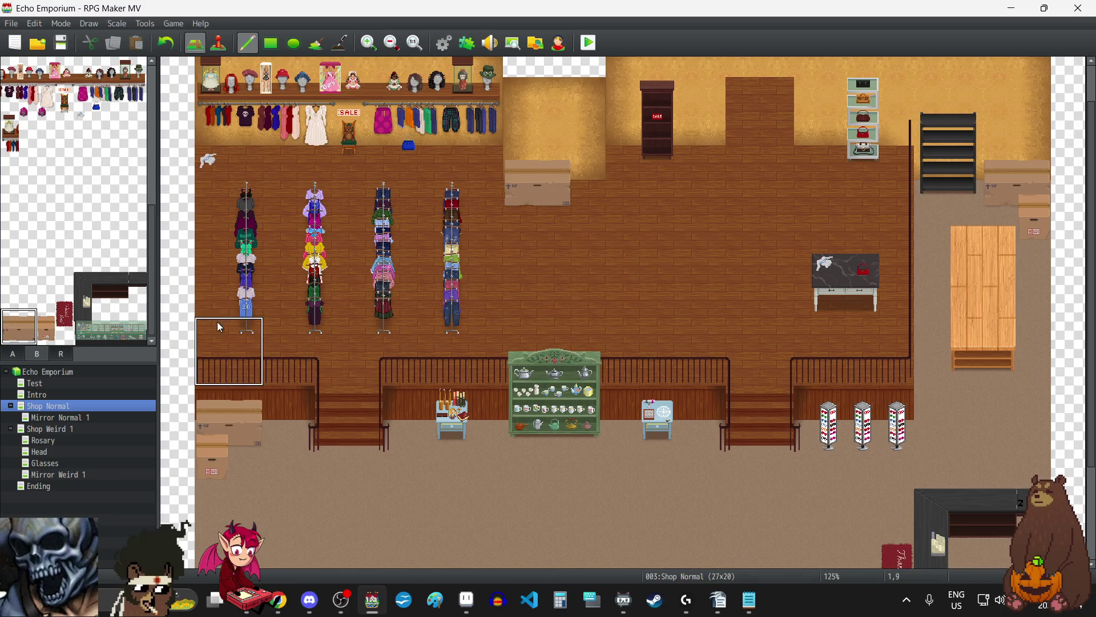
Step: Stack tall box pieces on top of and beside the large box, then reset the brush
{"action": "left_click_drag", "start_coordinate": [53, 331], "coordinate": [49, 318]}
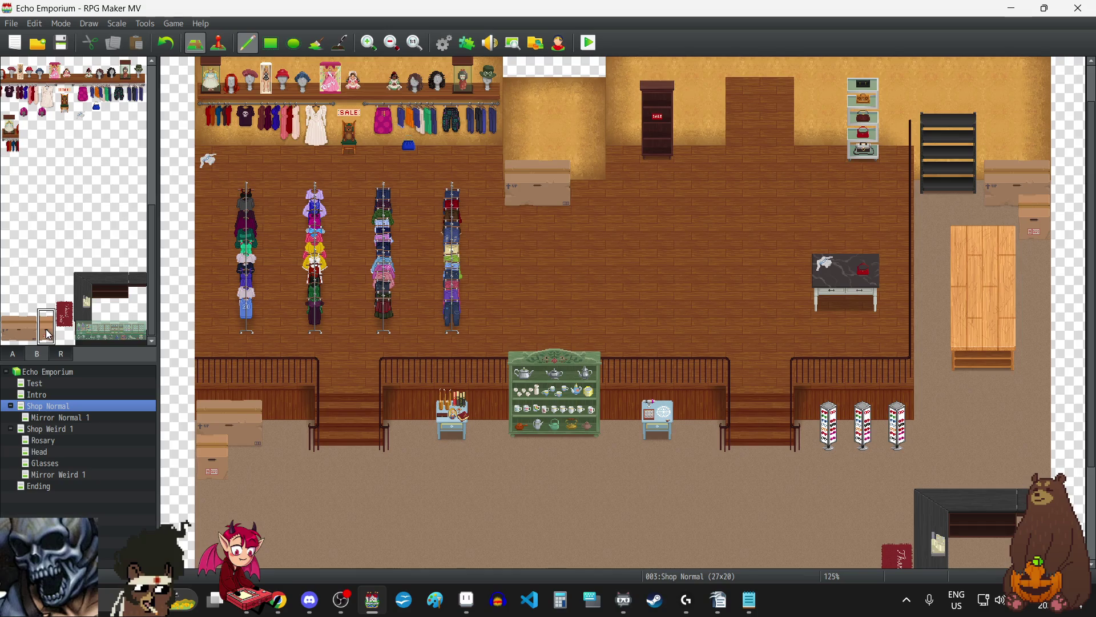
{"action": "left_click", "coordinate": [543, 144]}
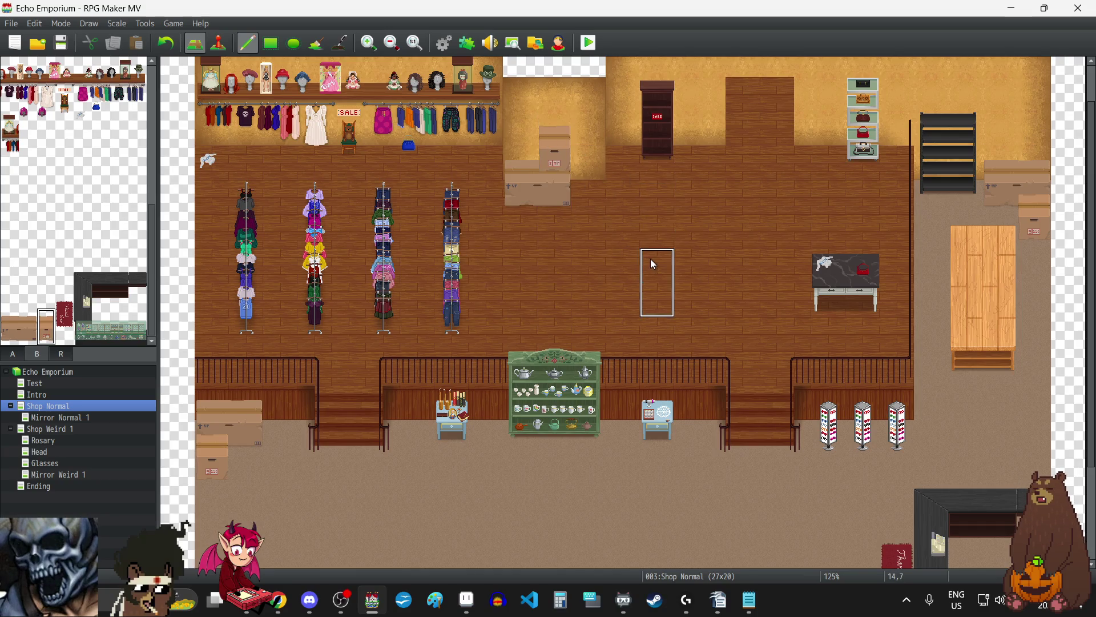
{"action": "left_click", "coordinate": [581, 147]}
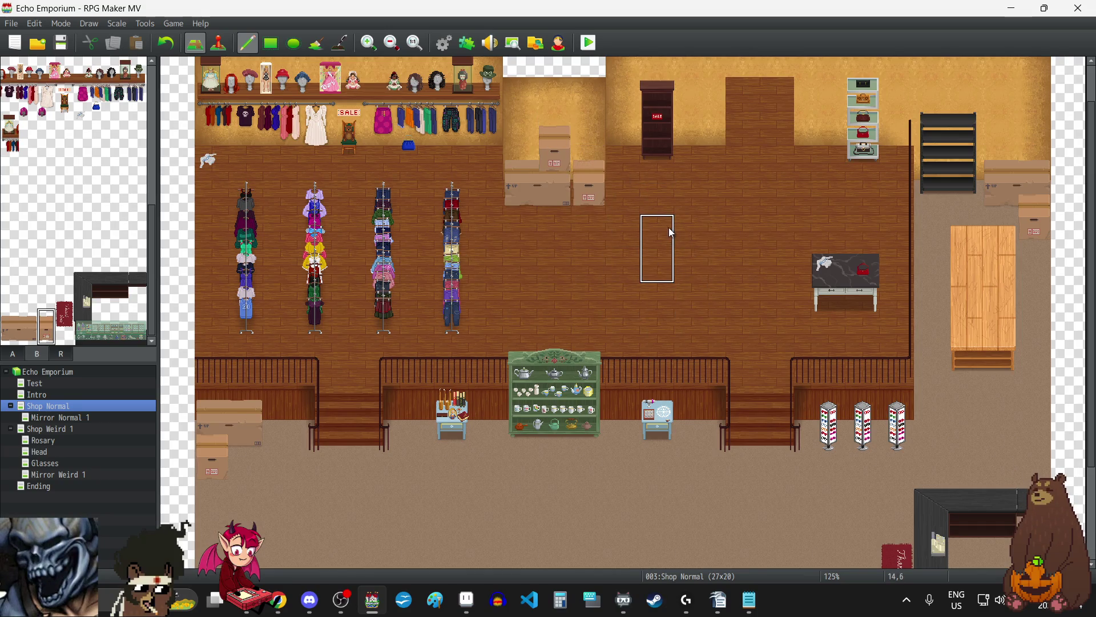
{"action": "right_click", "coordinate": [673, 229]}
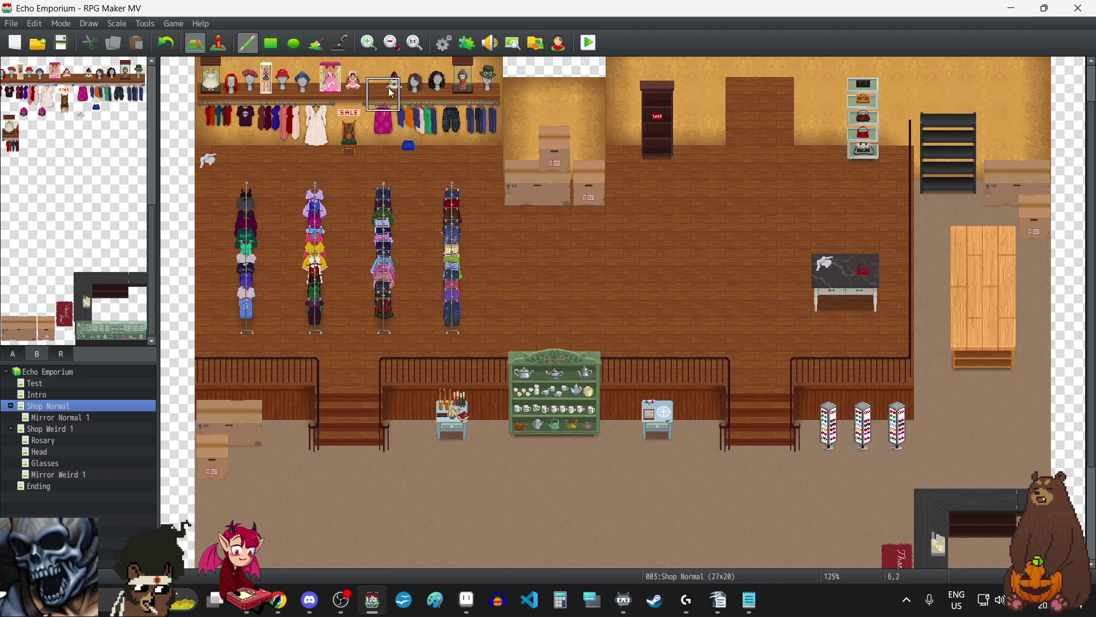
{"action": "left_click", "coordinate": [369, 43]}
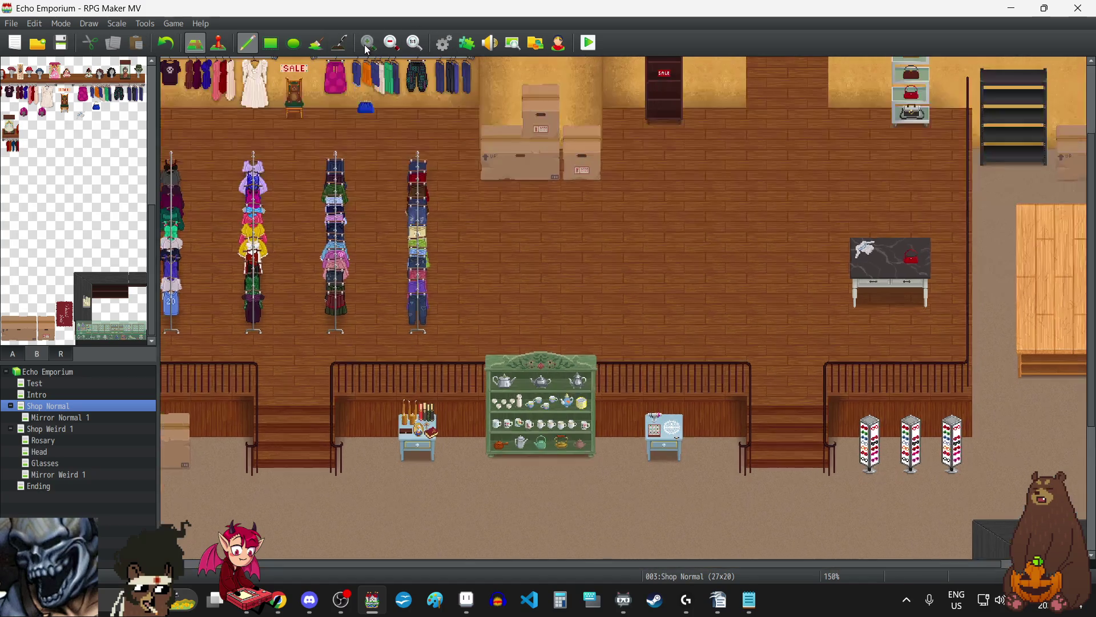
Step: Extend the left box onto the next tile, then undo the right and stacked boxes
{"action": "scroll", "coordinate": [672, 311], "scroll_direction": "up", "scroll_amount": 3}
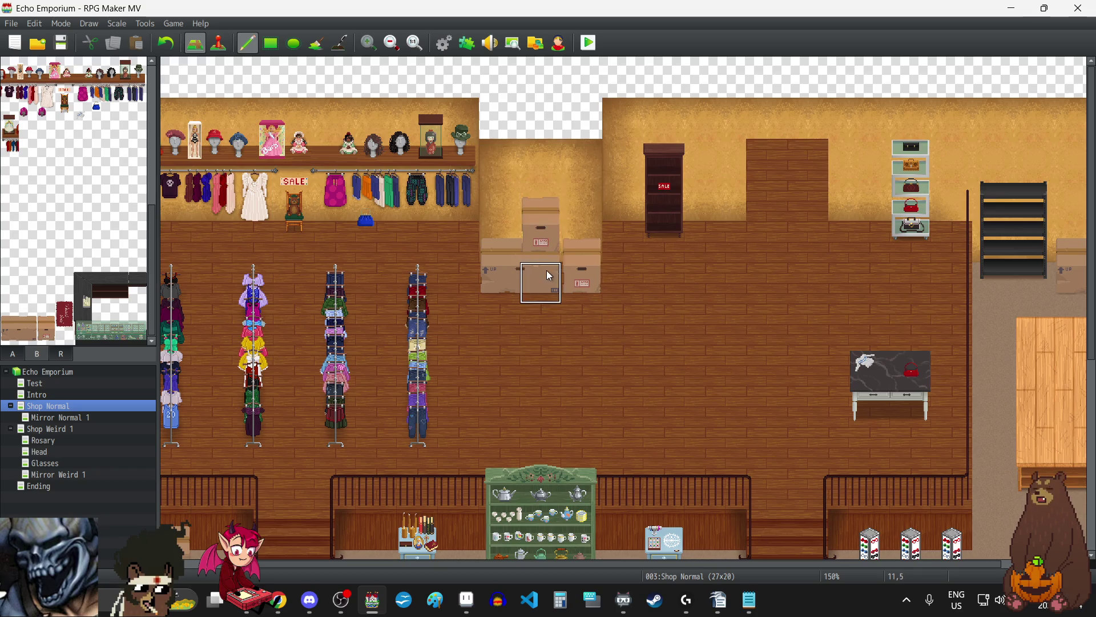
{"action": "left_click", "coordinate": [553, 290]}
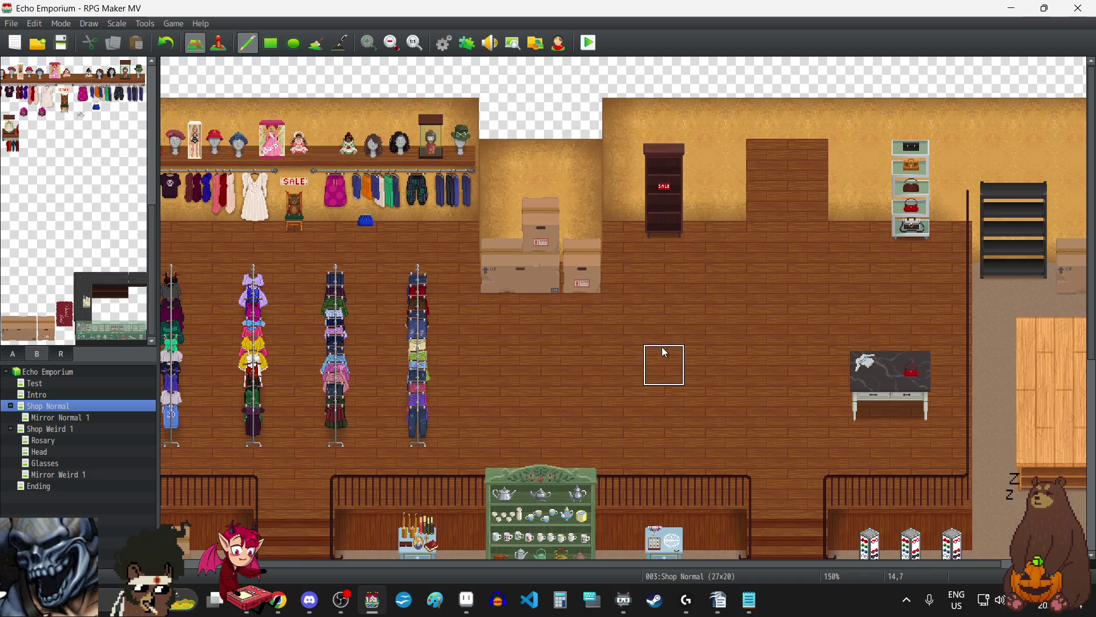
{"action": "left_click", "coordinate": [169, 46]}
{"action": "left_click", "coordinate": [170, 46]}
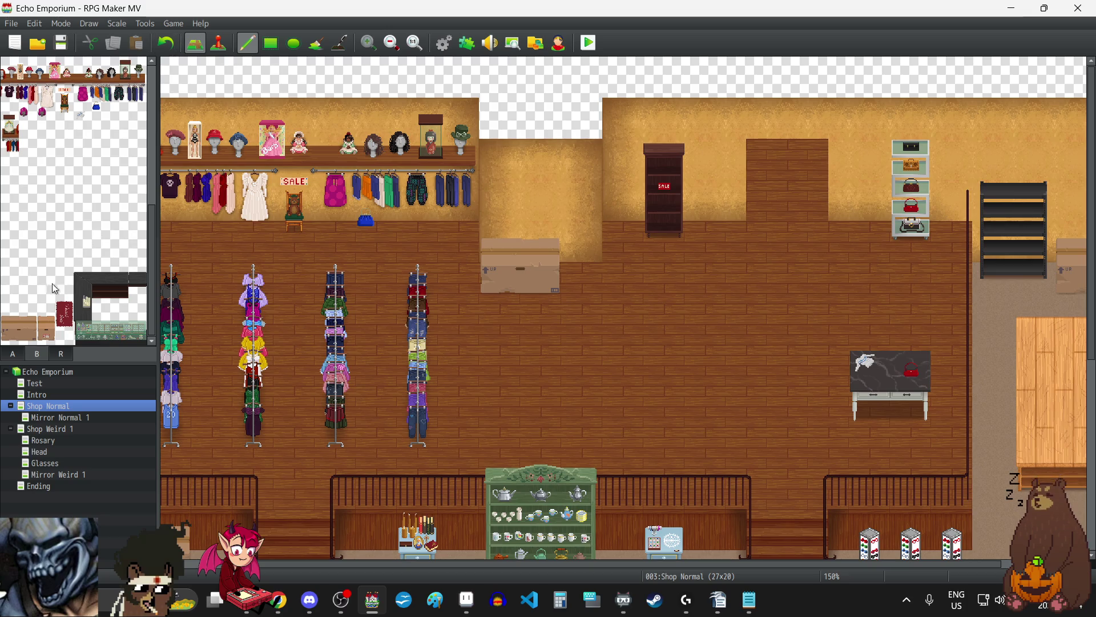
Step: Try a two-tile box below and a red-labelled box above, then undo both
{"action": "left_click_drag", "start_coordinate": [28, 336], "coordinate": [17, 339]}
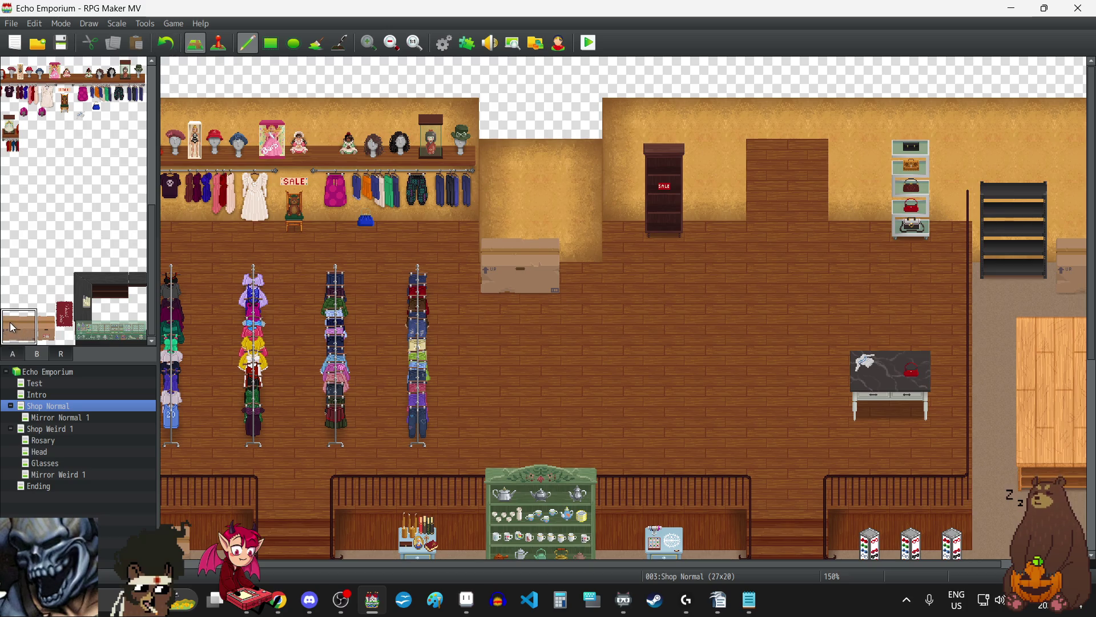
{"action": "left_click", "coordinate": [502, 279]}
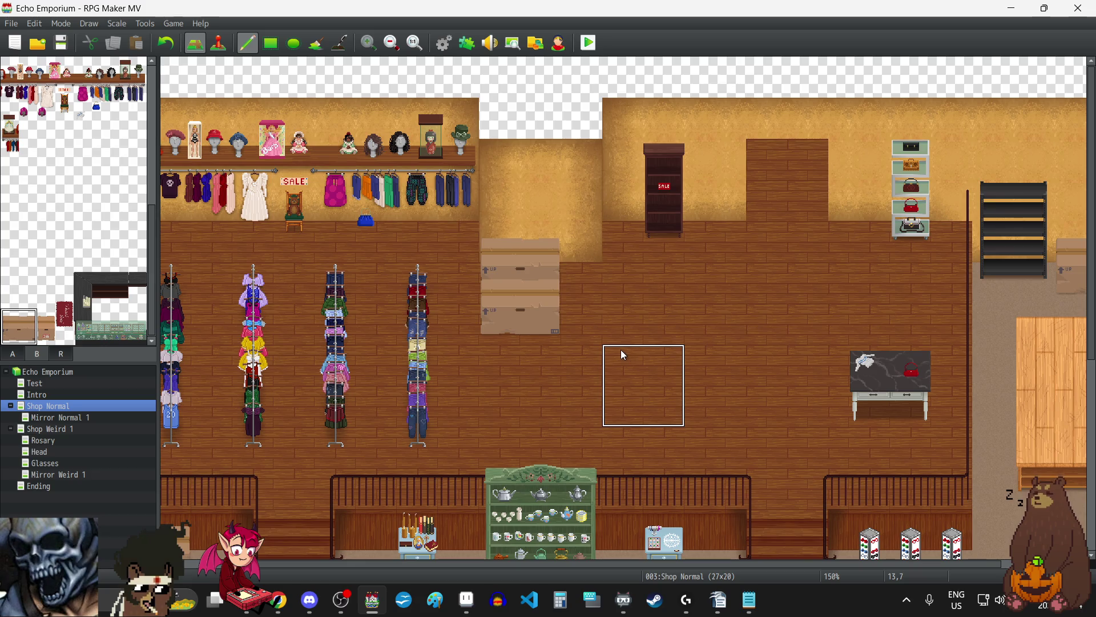
{"action": "left_click", "coordinate": [46, 326]}
{"action": "left_click", "coordinate": [531, 277]}
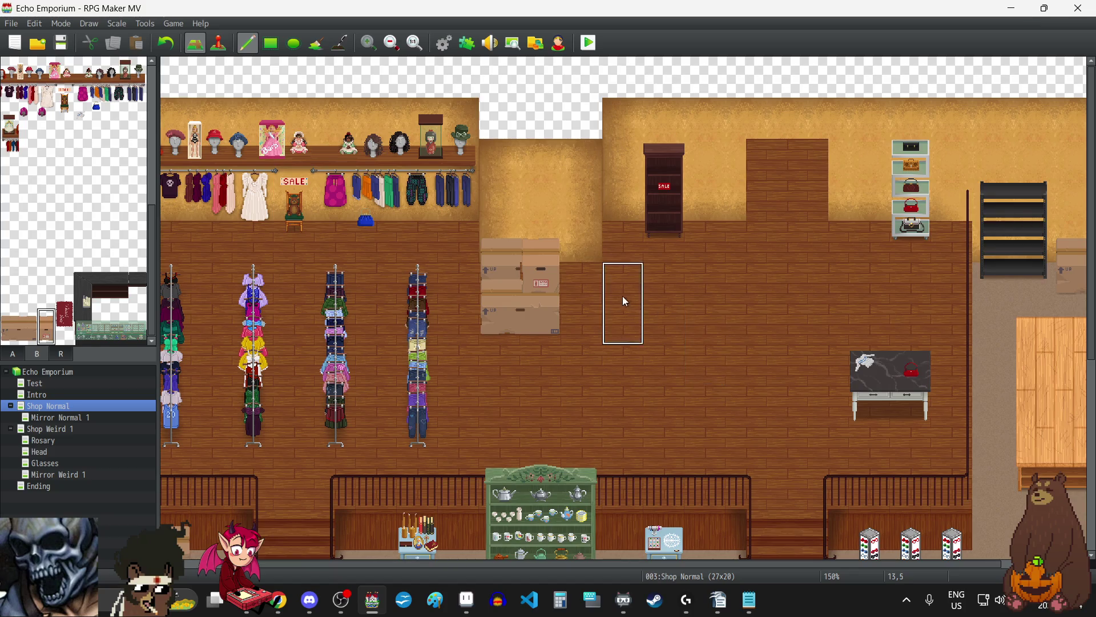
{"action": "left_click", "coordinate": [173, 48]}
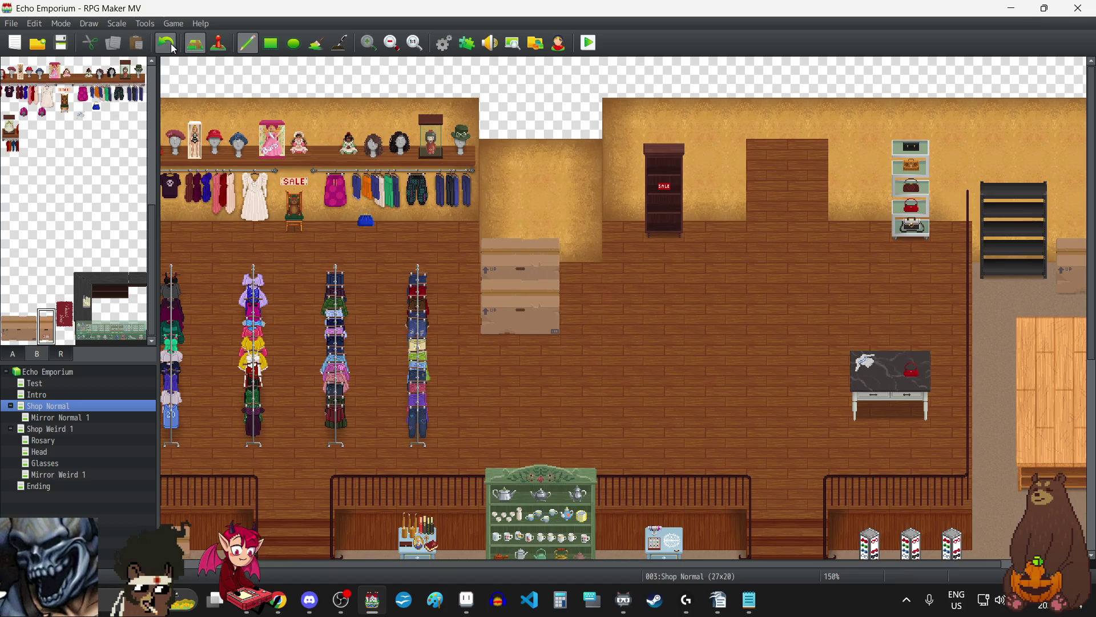
{"action": "left_click", "coordinate": [173, 48]}
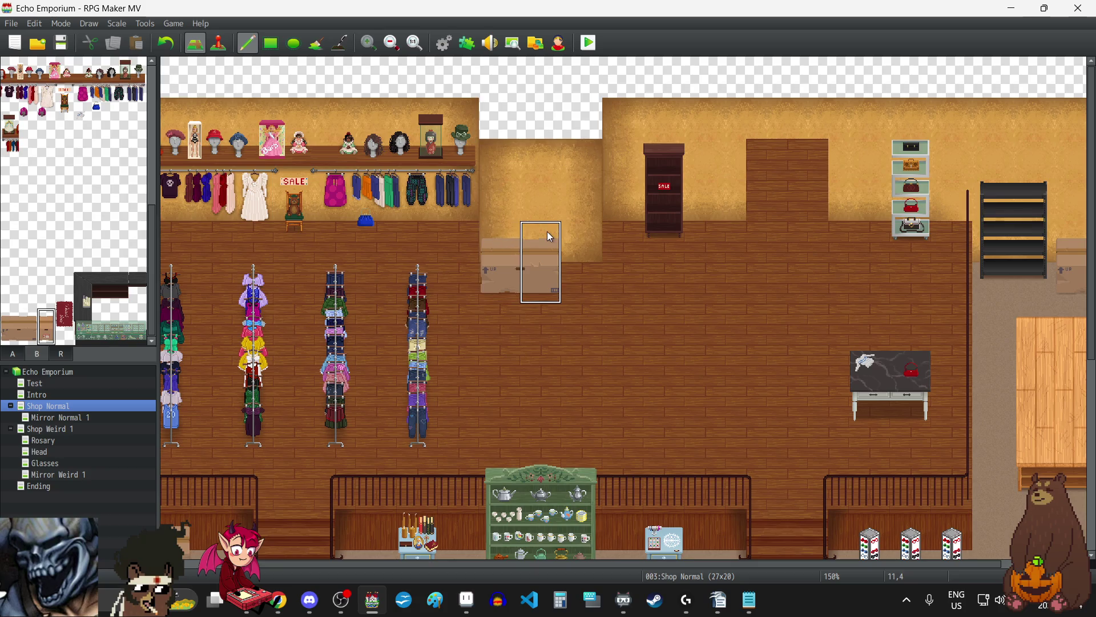
Step: Add a small box to the right of the big box and zoom out to 125%
{"action": "left_click", "coordinate": [582, 235]}
{"action": "right_click", "coordinate": [667, 302]}
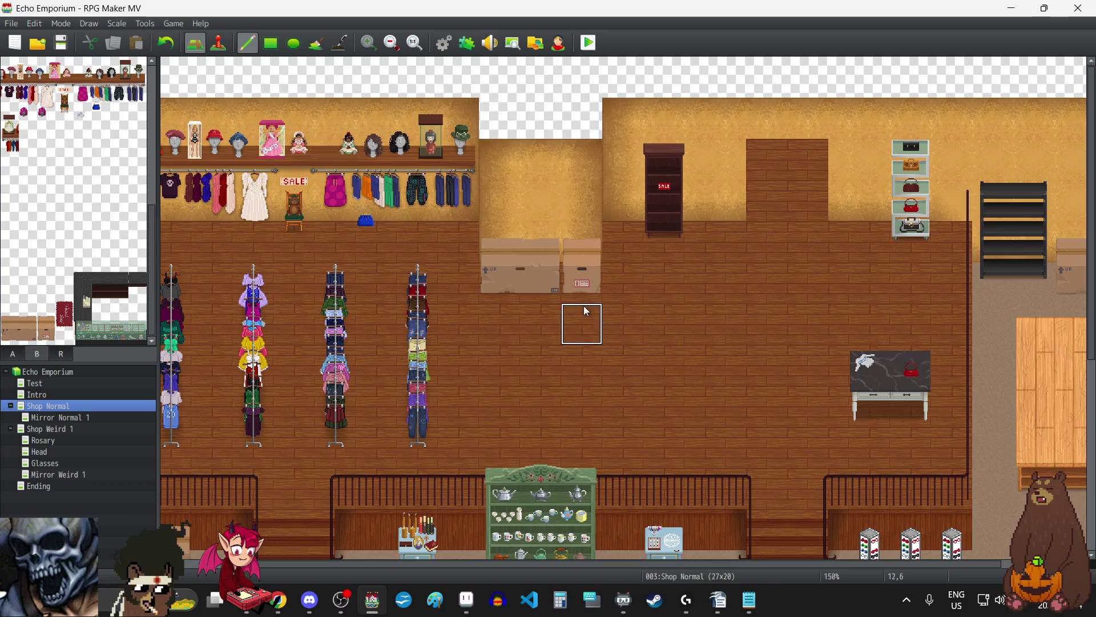
{"action": "scroll", "coordinate": [704, 348], "scroll_direction": "down", "scroll_amount": 2}
{"action": "scroll", "coordinate": [704, 342], "scroll_direction": "up", "scroll_amount": 2}
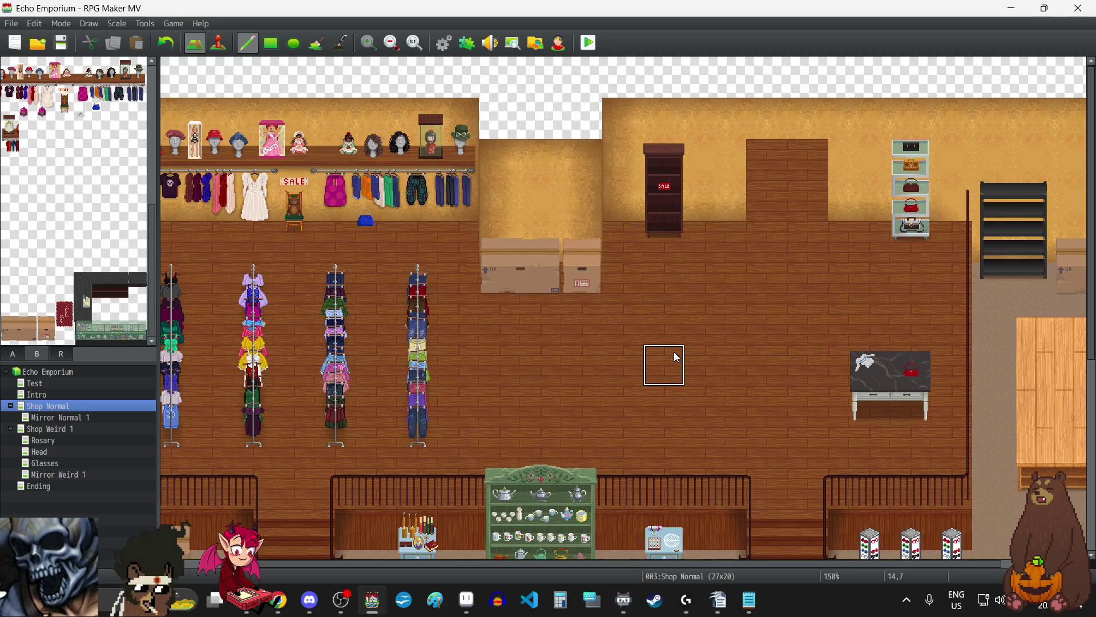
{"action": "scroll", "coordinate": [694, 310], "scroll_direction": "down", "scroll_amount": 3}
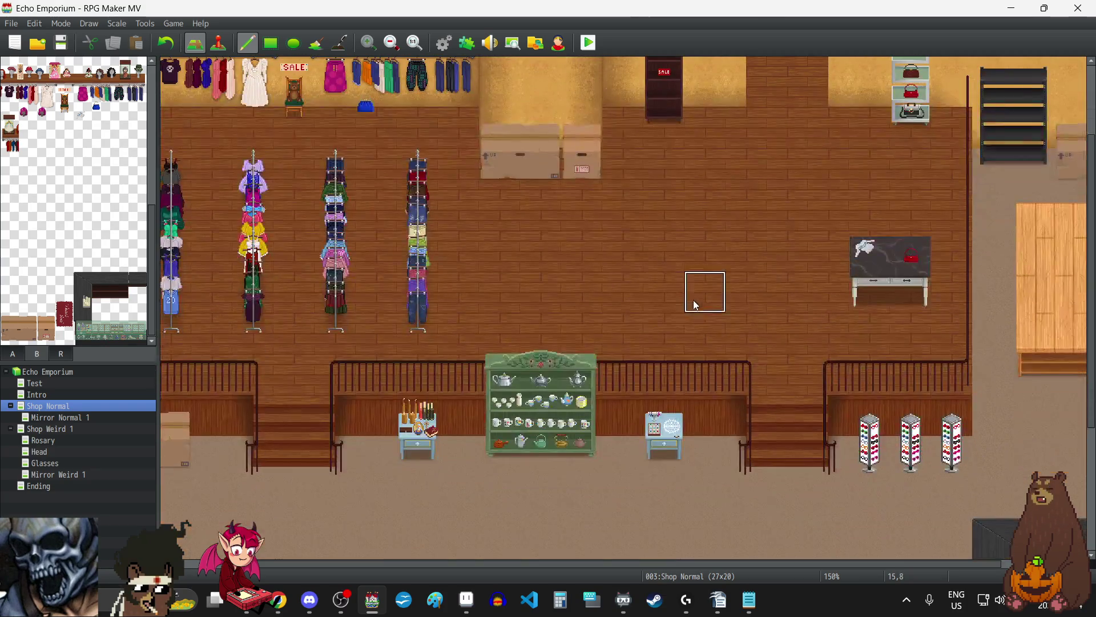
{"action": "left_click", "coordinate": [392, 49]}
{"action": "left_click", "coordinate": [392, 50]}
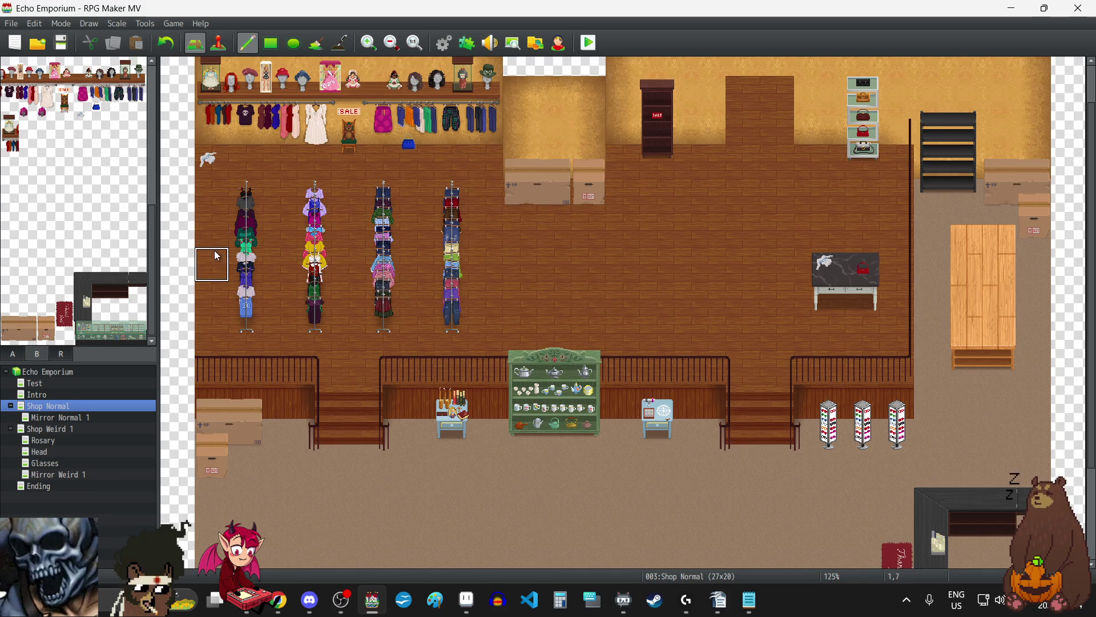
Step: Place the 2x2 dark stone display table on the lower floor near the bottom-left corner
{"action": "scroll", "coordinate": [105, 201], "scroll_direction": "up", "scroll_amount": 5}
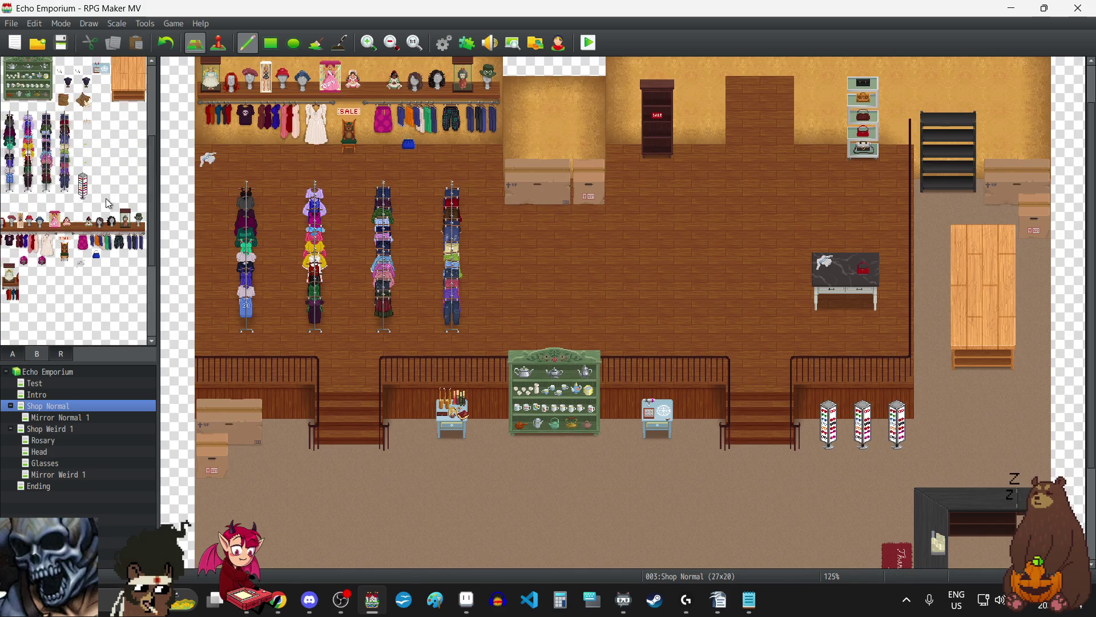
{"action": "scroll", "coordinate": [105, 197], "scroll_direction": "up", "scroll_amount": 1}
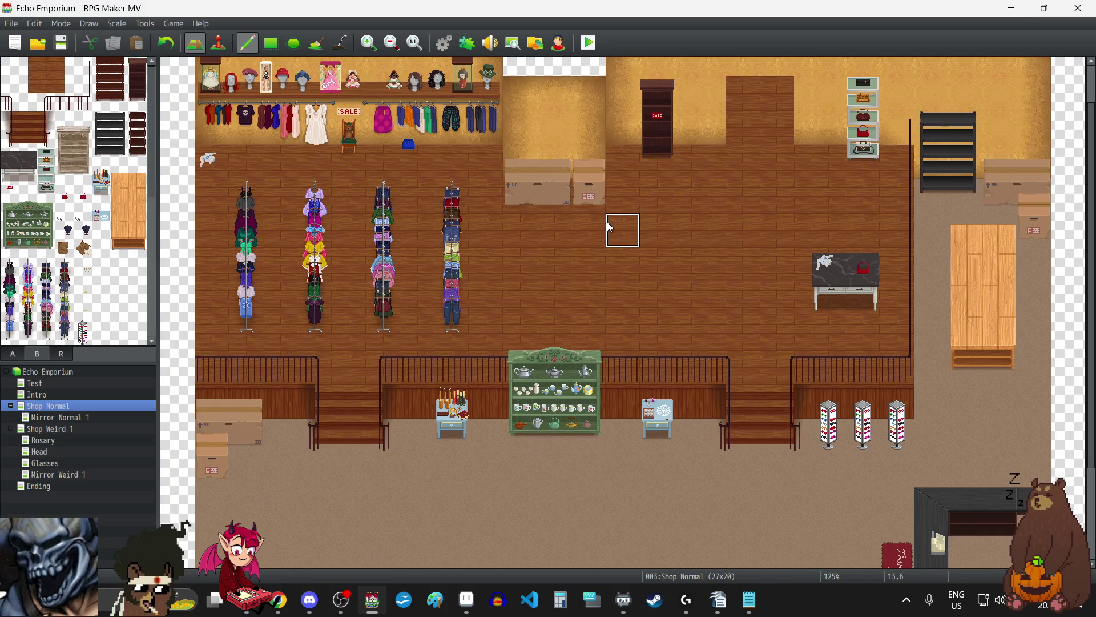
{"action": "scroll", "coordinate": [626, 252], "scroll_direction": "up", "scroll_amount": 1}
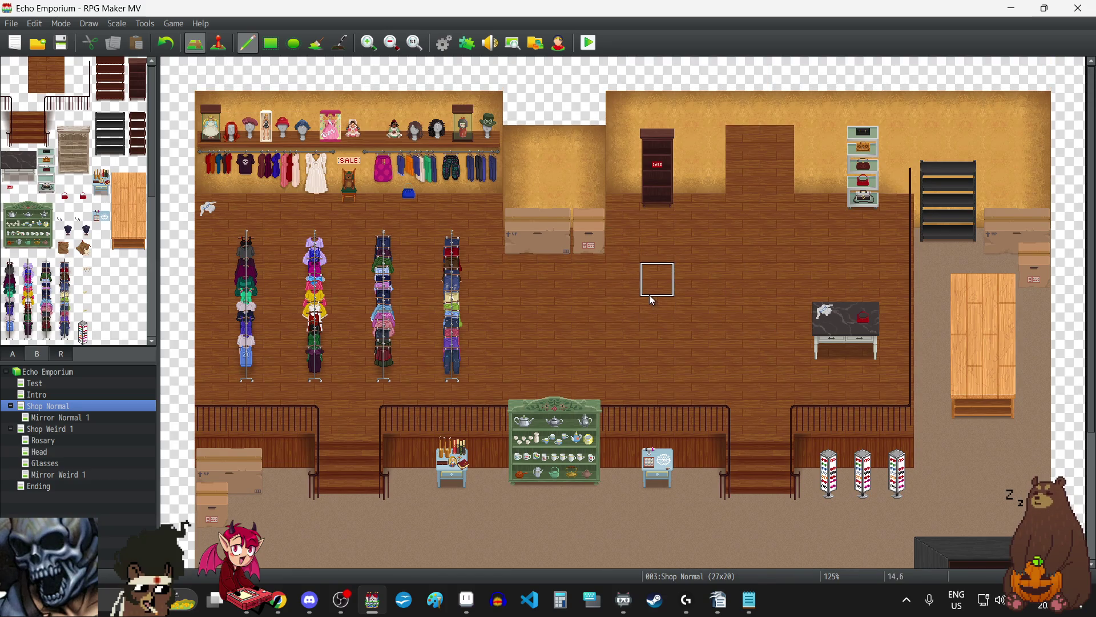
{"action": "scroll", "coordinate": [652, 300], "scroll_direction": "down", "scroll_amount": 4}
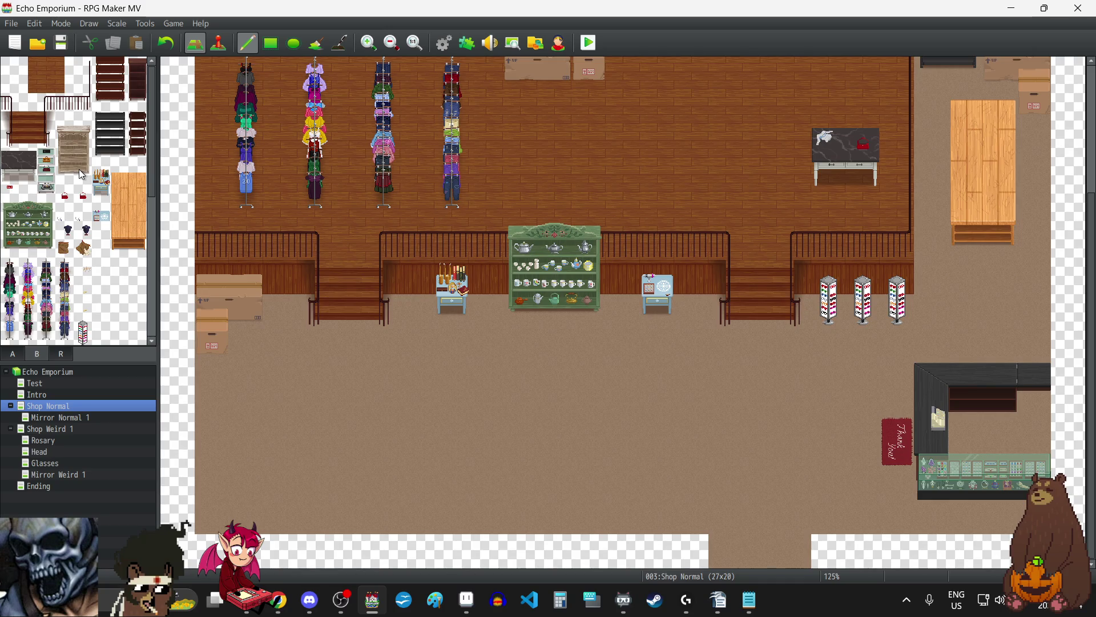
{"action": "left_click_drag", "start_coordinate": [8, 159], "coordinate": [26, 178]}
{"action": "left_click", "coordinate": [258, 455]}
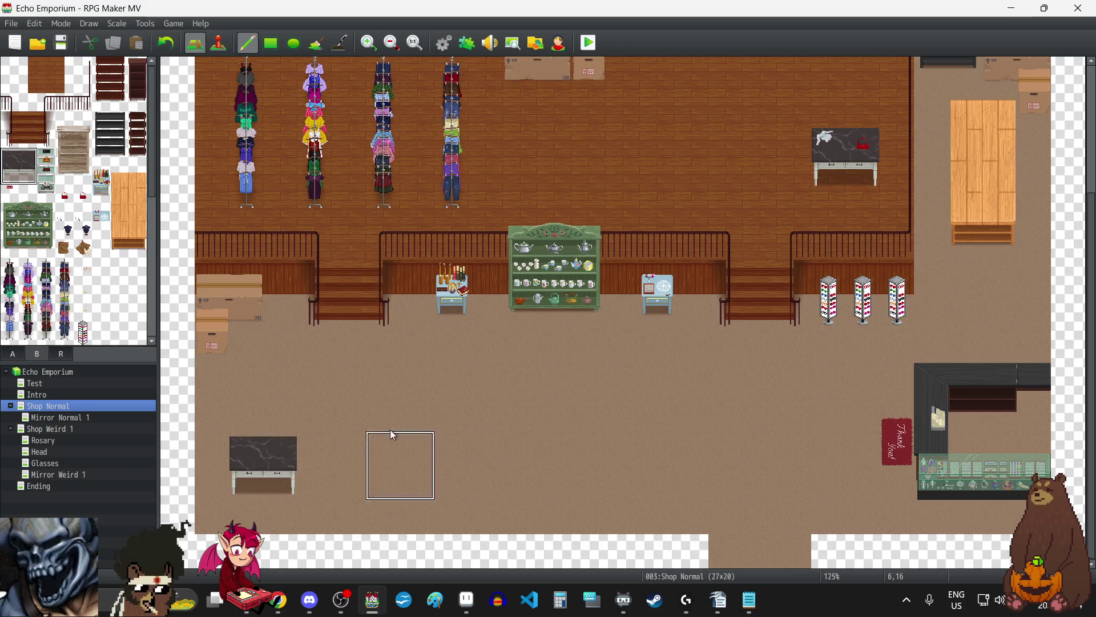
Step: Pick a plain floor tile, then try a bookshelf from the furniture tiles on the map
{"action": "right_click", "coordinate": [476, 414]}
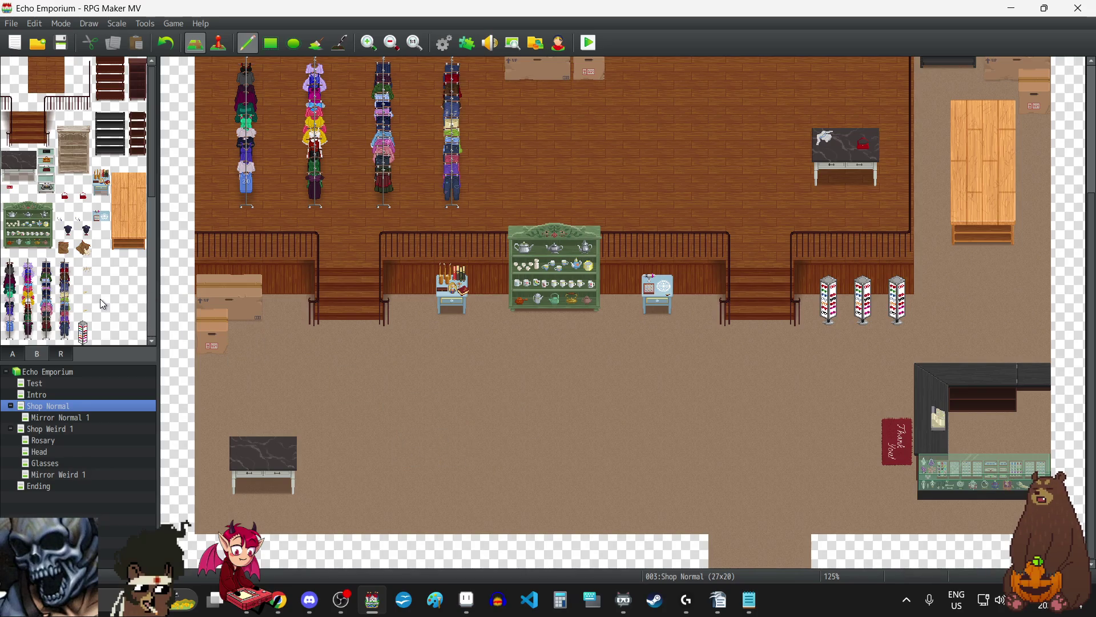
{"action": "scroll", "coordinate": [608, 320], "scroll_direction": "up", "scroll_amount": 5}
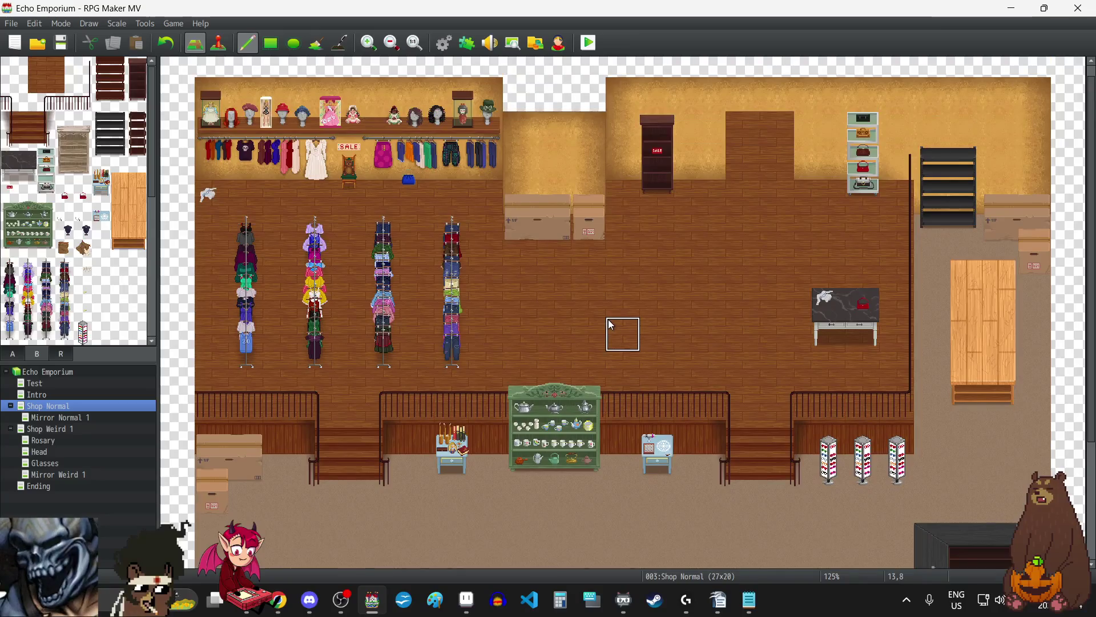
{"action": "scroll", "coordinate": [608, 320], "scroll_direction": "down", "scroll_amount": 5}
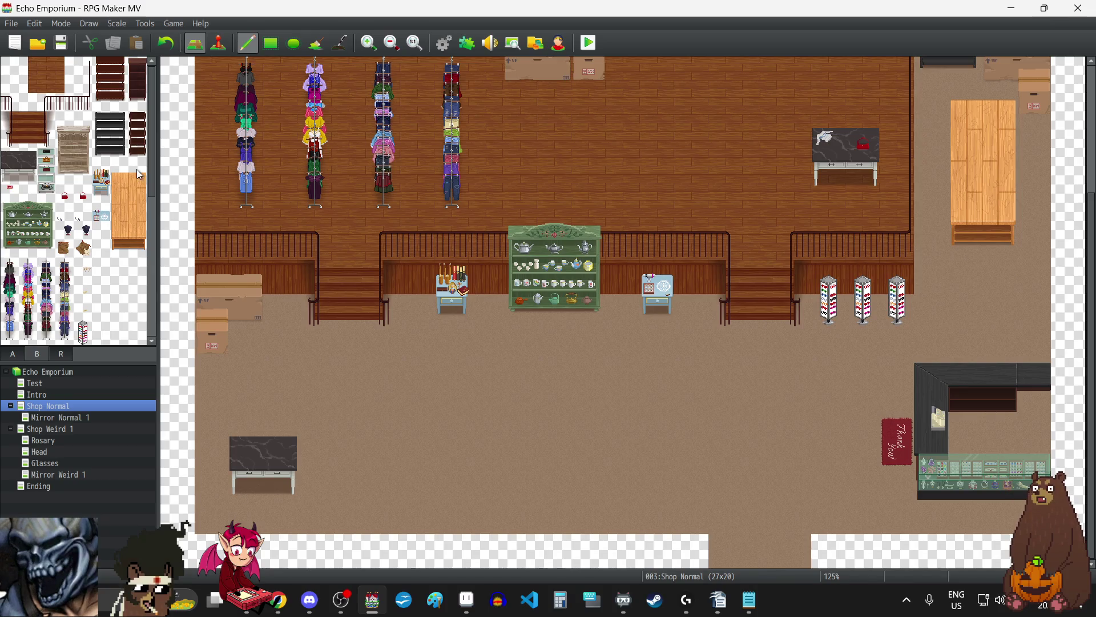
{"action": "scroll", "coordinate": [640, 263], "scroll_direction": "up", "scroll_amount": 3}
{"action": "scroll", "coordinate": [636, 259], "scroll_direction": "up", "scroll_amount": 1}
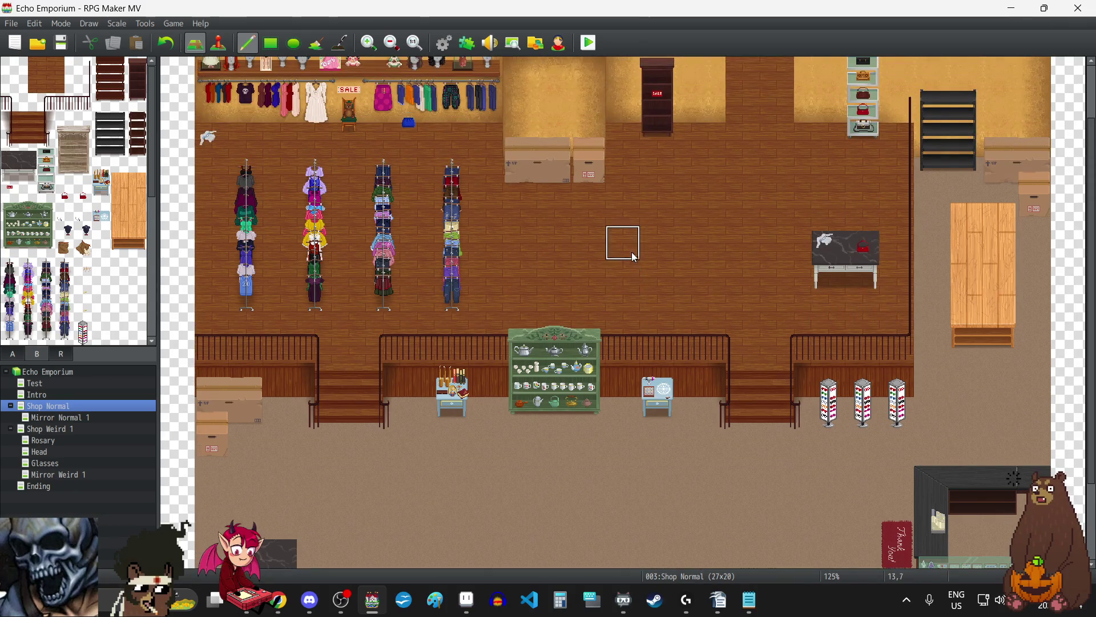
{"action": "left_click_drag", "start_coordinate": [110, 124], "coordinate": [120, 160]}
{"action": "scroll", "coordinate": [552, 403], "scroll_direction": "down", "scroll_amount": 2}
{"action": "scroll", "coordinate": [551, 403], "scroll_direction": "down", "scroll_amount": 1}
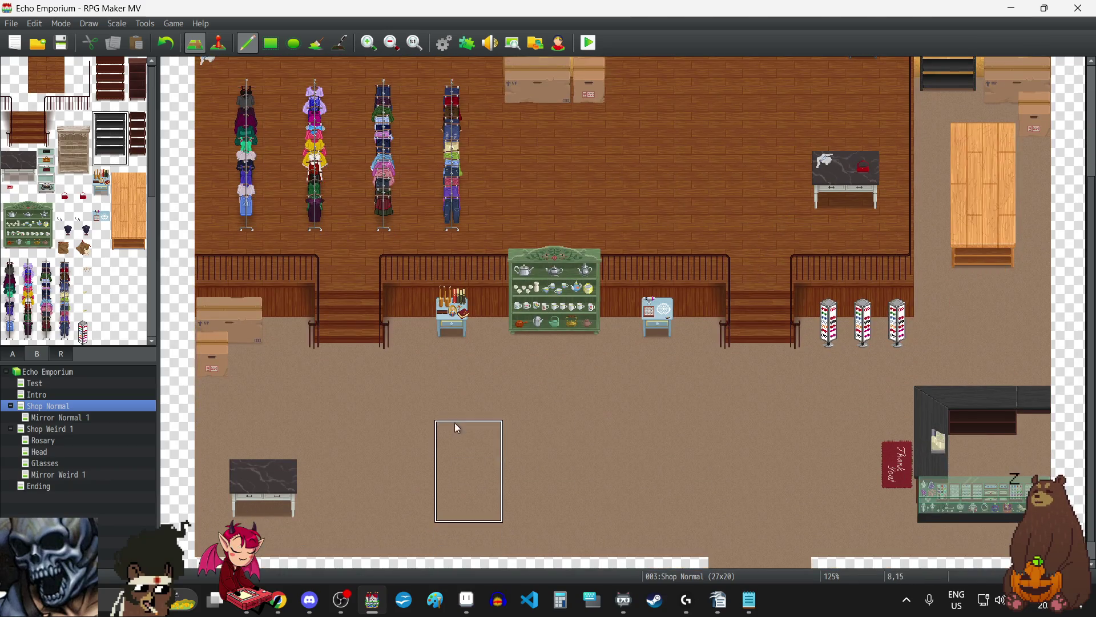
{"action": "left_click", "coordinate": [457, 400]}
{"action": "left_click", "coordinate": [523, 402]}
{"action": "left_click", "coordinate": [209, 309]}
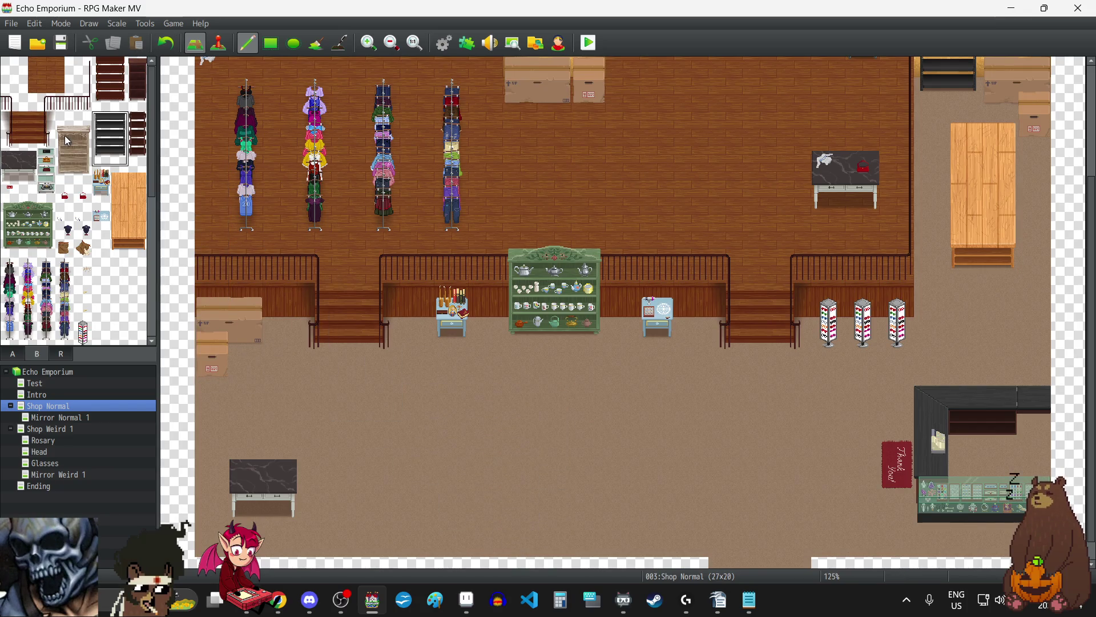
Step: Select a different two-tile-wide furniture piece, then return to the wall and floor tiles
{"action": "mouse_move", "coordinate": [68, 139]}
{"action": "left_mouse_down"}
{"action": "mouse_move", "coordinate": [80, 143]}
{"action": "mouse_move", "coordinate": [78, 134]}
{"action": "mouse_move", "coordinate": [84, 172]}
{"action": "left_mouse_up"}
{"action": "scroll", "coordinate": [621, 352], "scroll_direction": "up", "scroll_amount": 4}
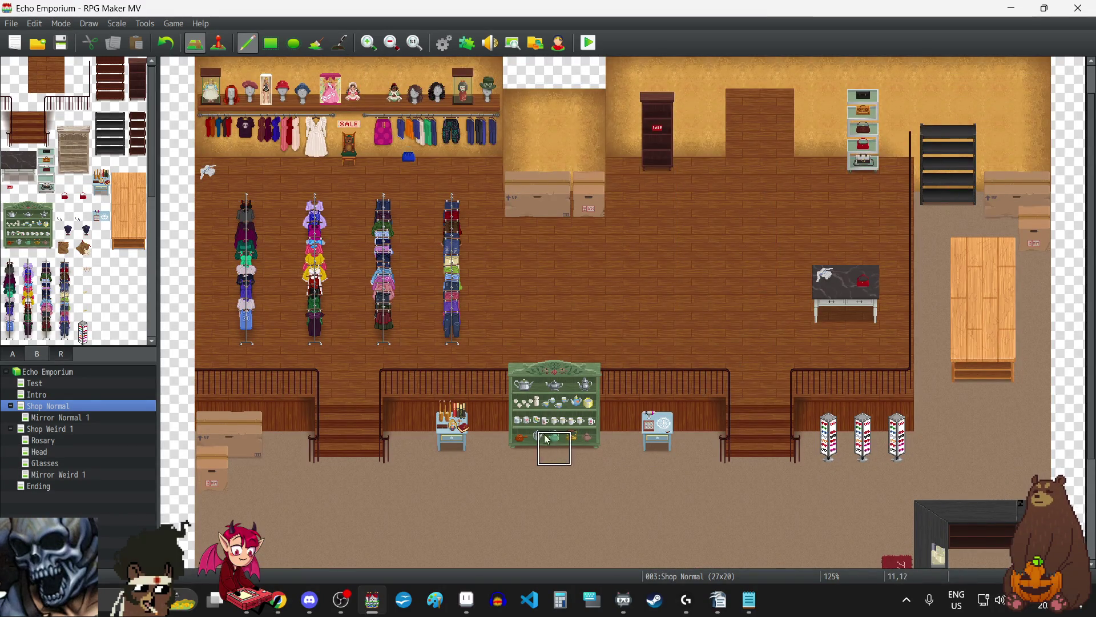
{"action": "scroll", "coordinate": [440, 463], "scroll_direction": "down", "scroll_amount": 4}
{"action": "scroll", "coordinate": [612, 481], "scroll_direction": "up", "scroll_amount": 5}
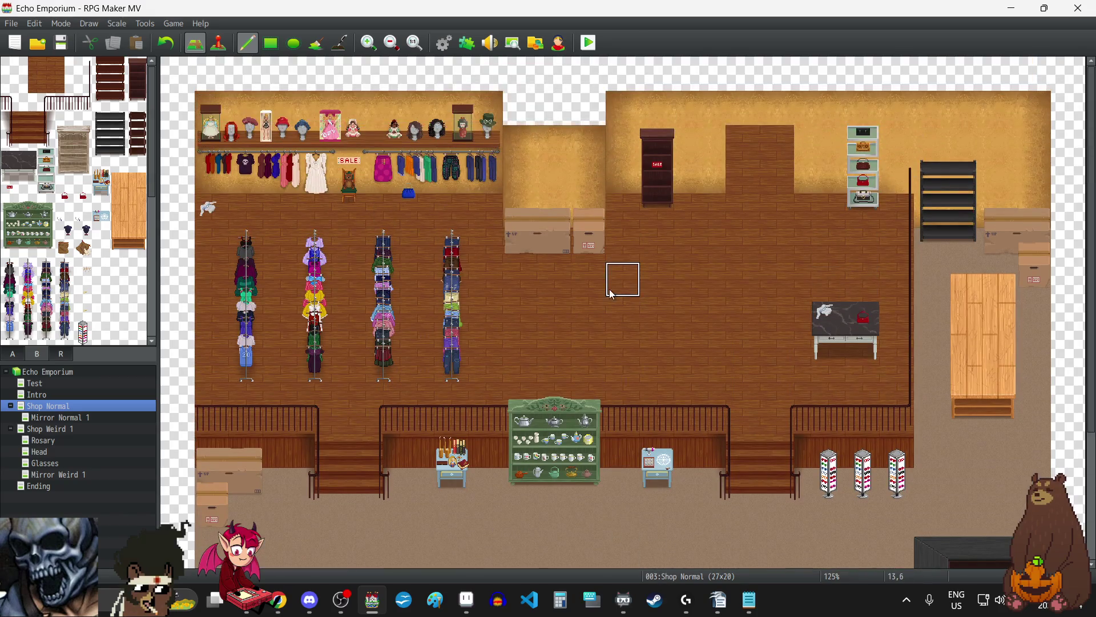
{"action": "left_click", "coordinate": [36, 352]}
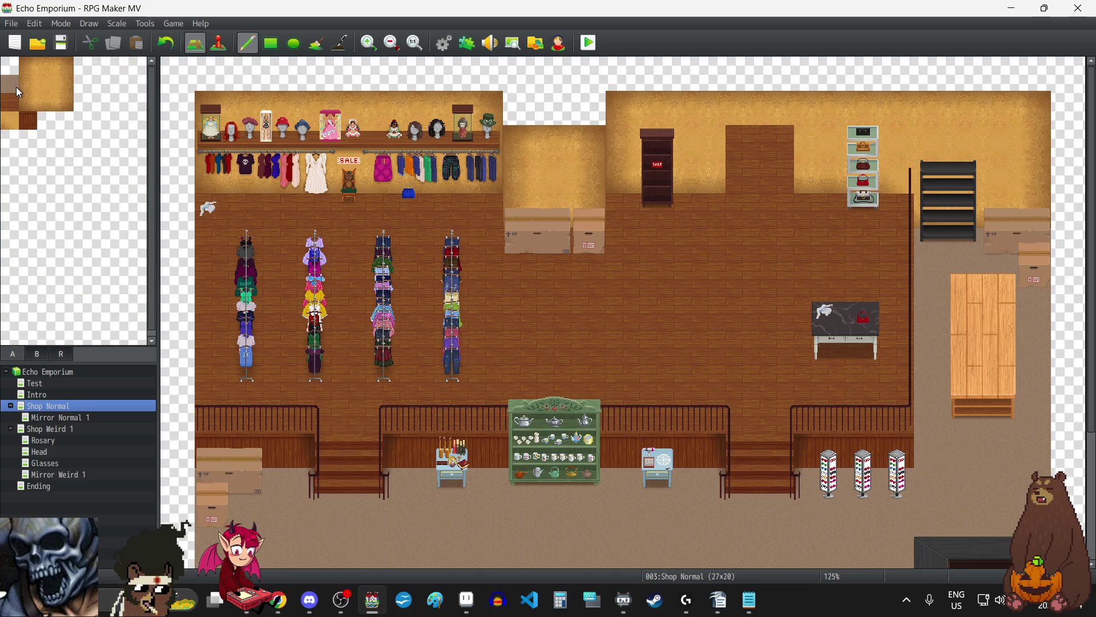
Step: Stamp the tall light wooden shelf on the lower floor right of the stone table, then pick a floor tile
{"action": "scroll", "coordinate": [466, 303], "scroll_direction": "down", "scroll_amount": 5}
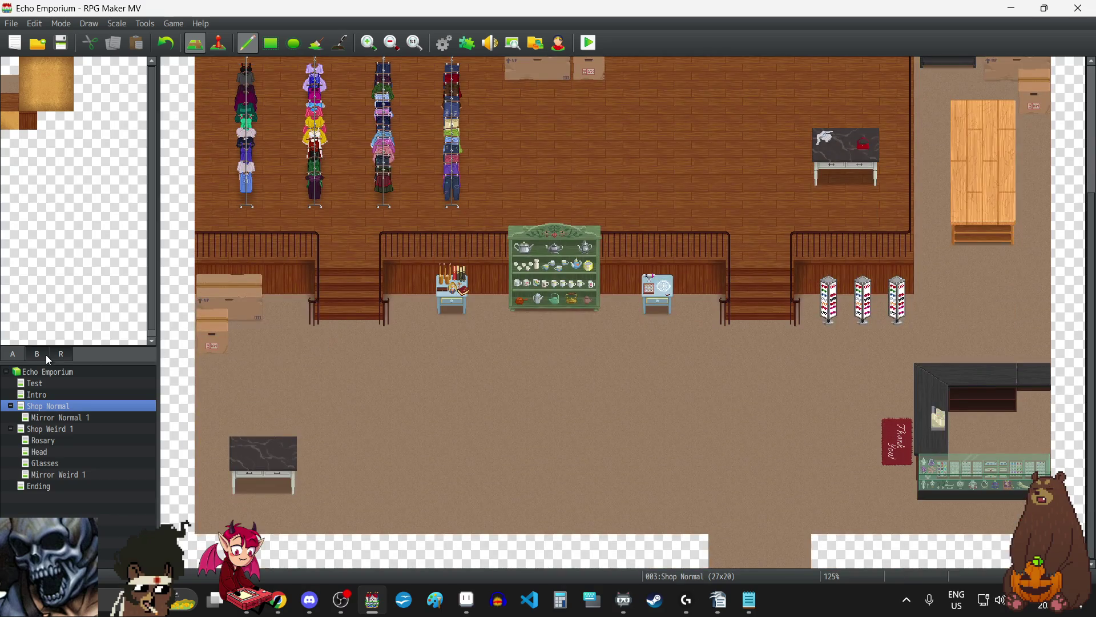
{"action": "left_click", "coordinate": [46, 354]}
{"action": "left_click", "coordinate": [103, 67]}
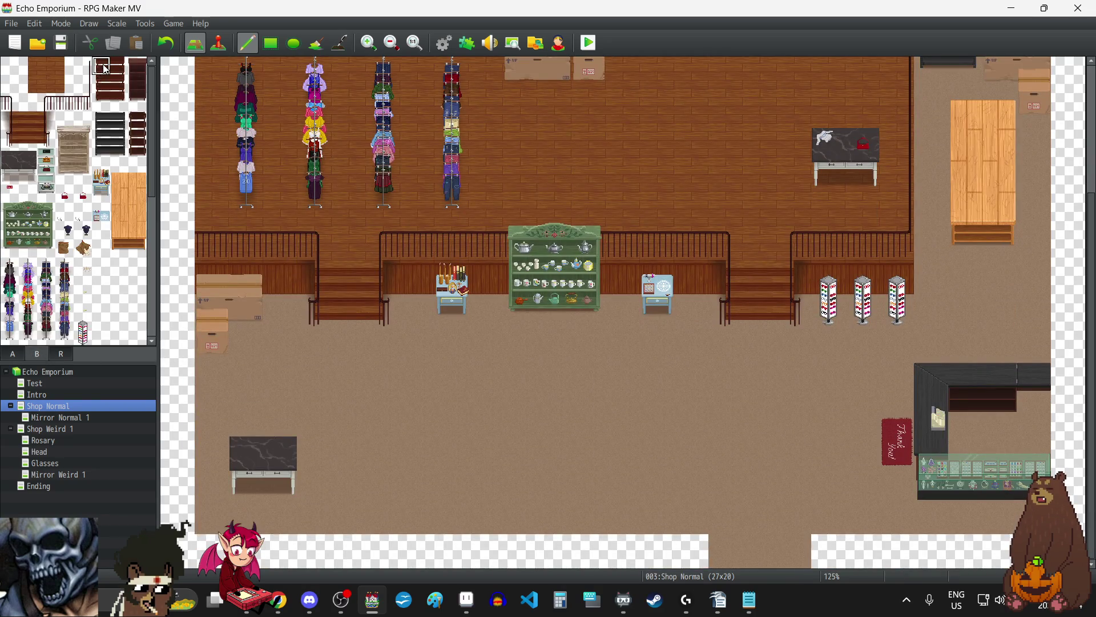
{"action": "left_click", "coordinate": [67, 137]}
{"action": "mouse_move", "coordinate": [62, 117]}
{"action": "left_mouse_down"}
{"action": "mouse_move", "coordinate": [86, 131]}
{"action": "mouse_move", "coordinate": [81, 173]}
{"action": "left_mouse_up"}
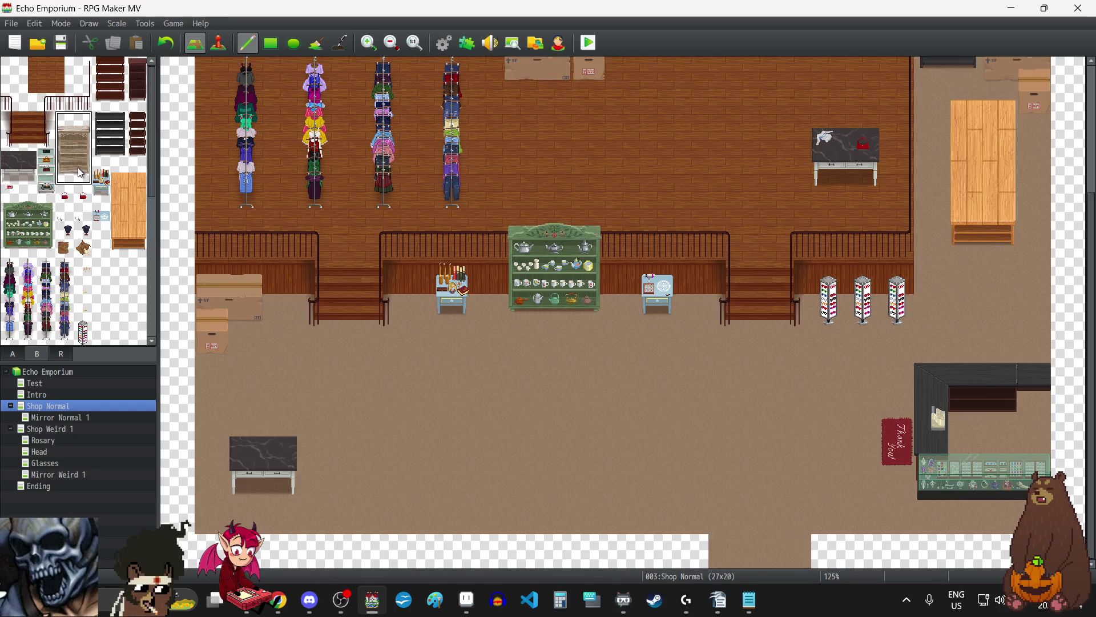
{"action": "left_click", "coordinate": [431, 358]}
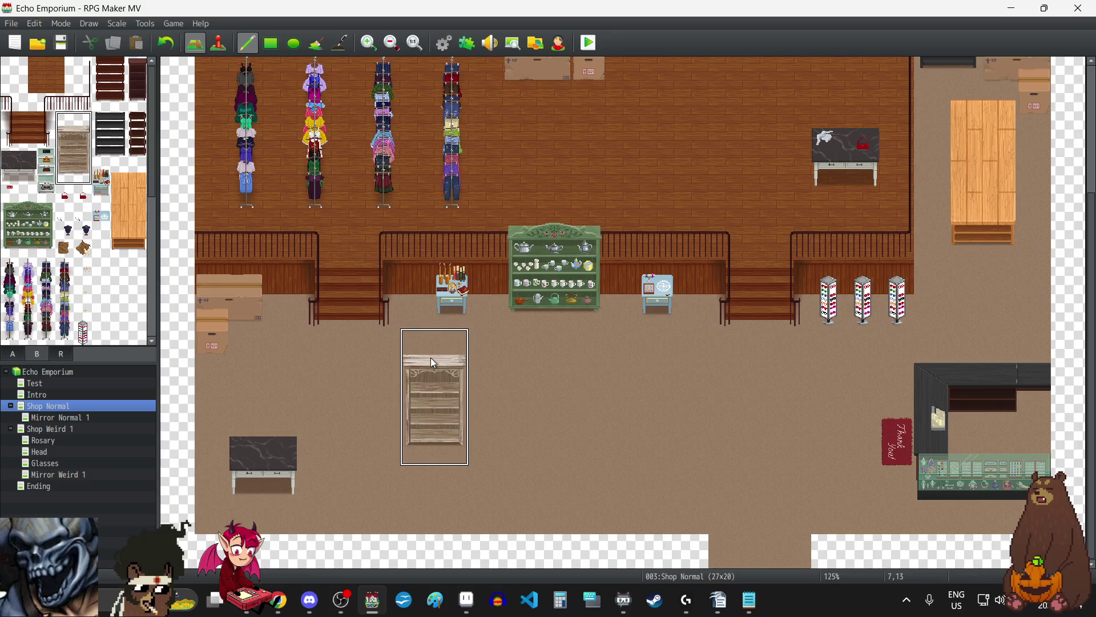
{"action": "right_click", "coordinate": [573, 377]}
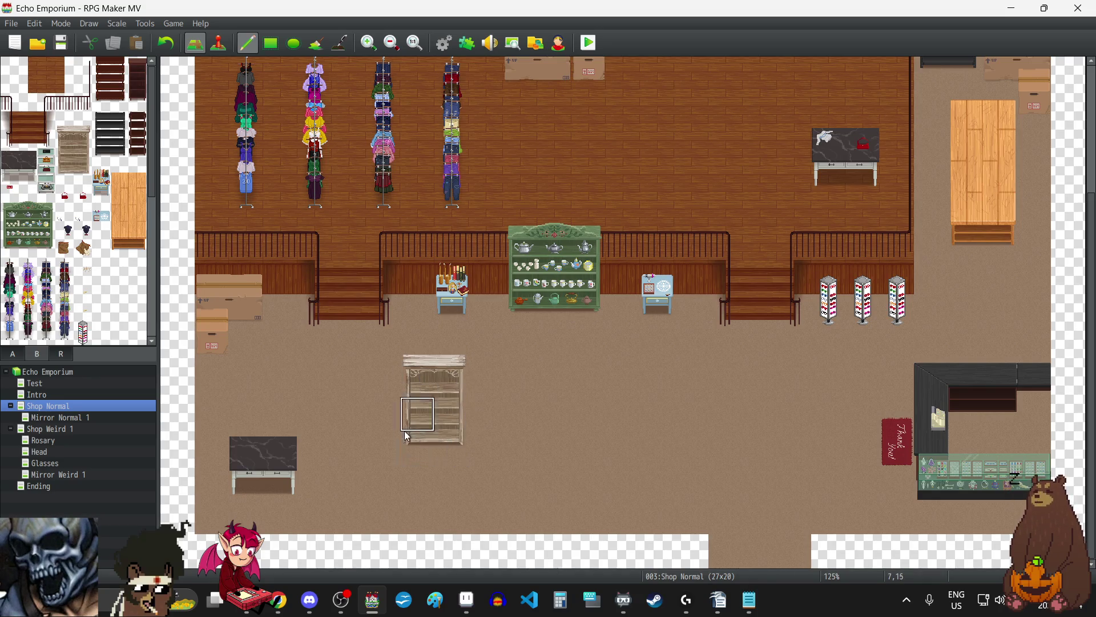
{"action": "scroll", "coordinate": [617, 422], "scroll_direction": "up", "scroll_amount": 5}
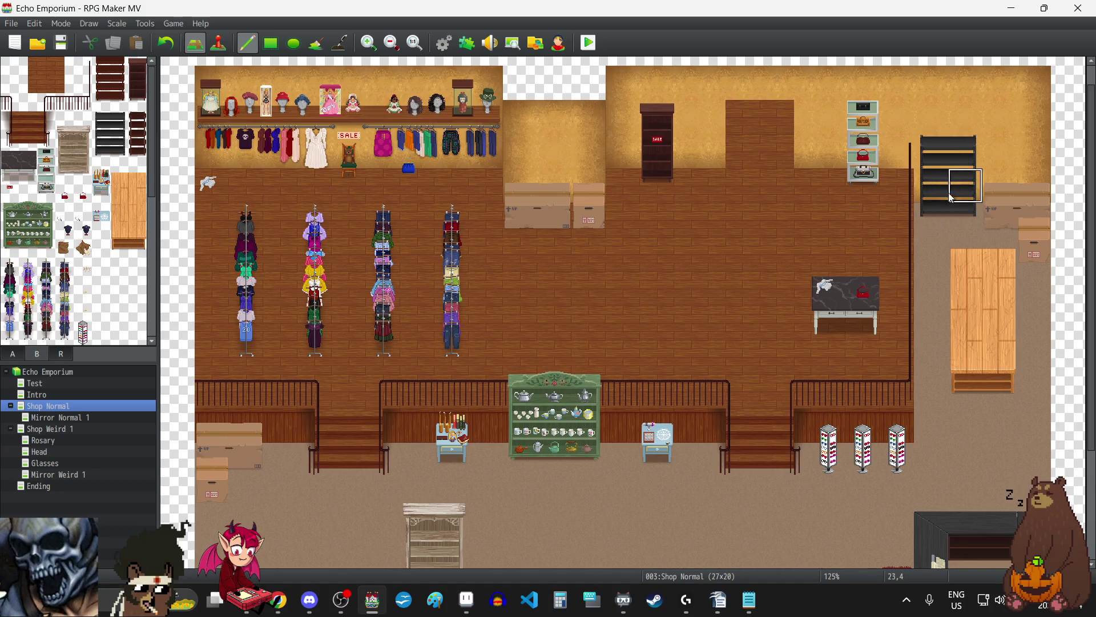
Step: Paint wall tiles over the dark shelf at upper right and turn the leftover tile into floor
{"action": "scroll", "coordinate": [656, 317], "scroll_direction": "down", "scroll_amount": 4}
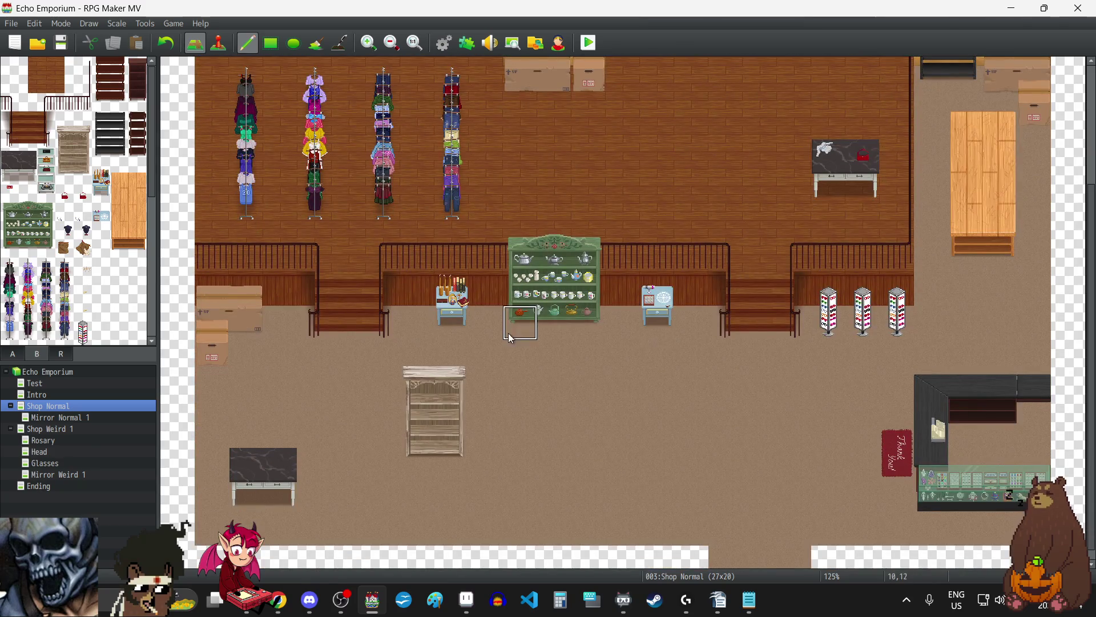
{"action": "scroll", "coordinate": [694, 450], "scroll_direction": "up", "scroll_amount": 1}
{"action": "scroll", "coordinate": [690, 444], "scroll_direction": "up", "scroll_amount": 3}
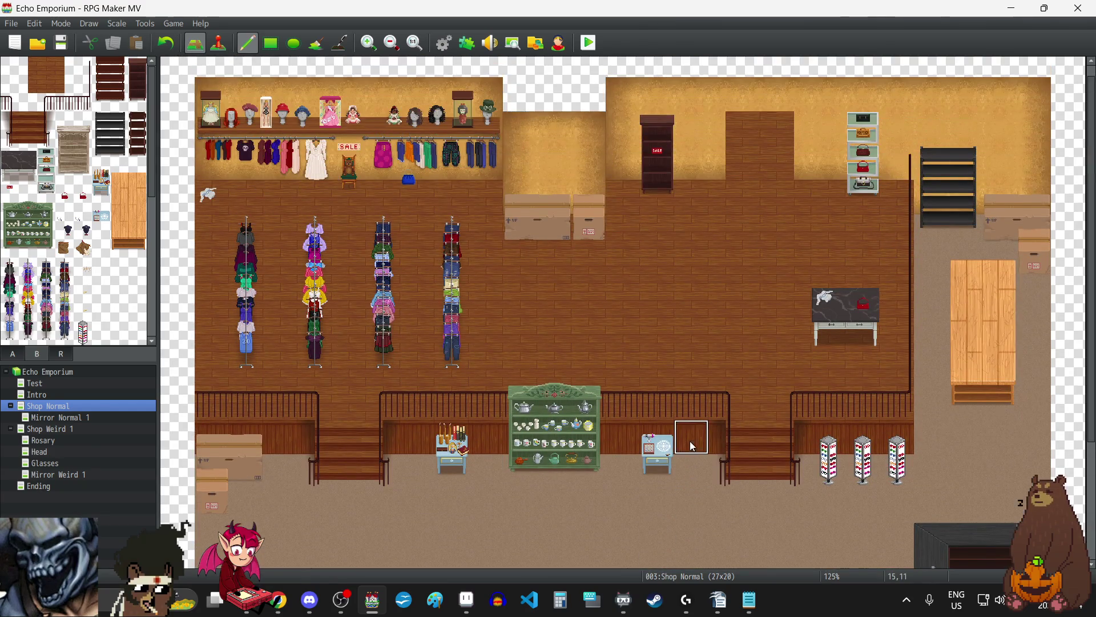
{"action": "left_click", "coordinate": [12, 354]}
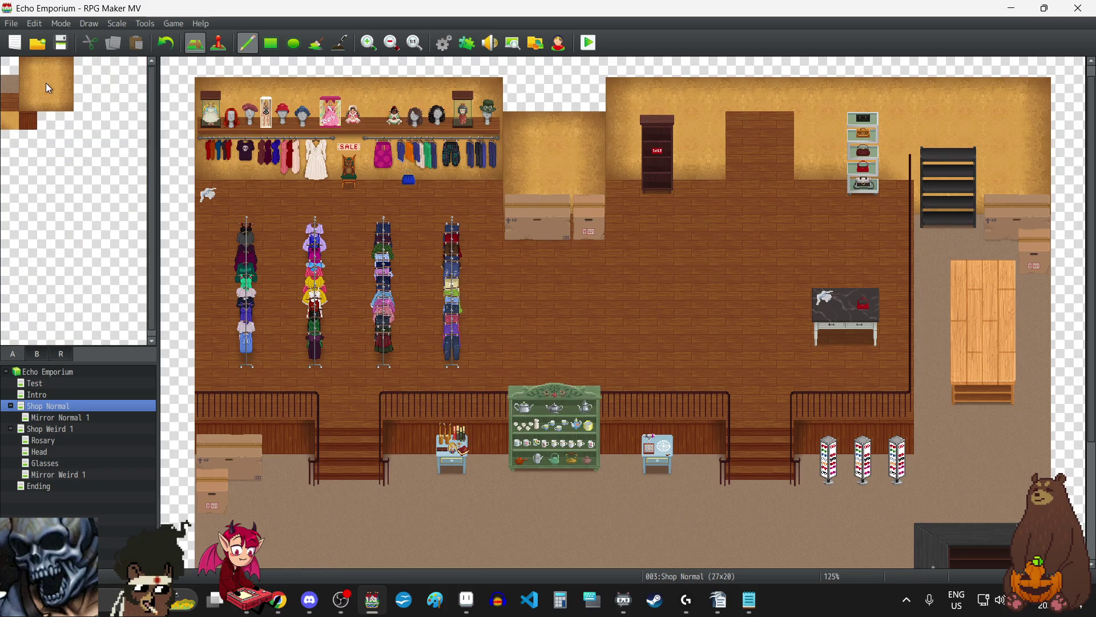
{"action": "left_click", "coordinate": [50, 86]}
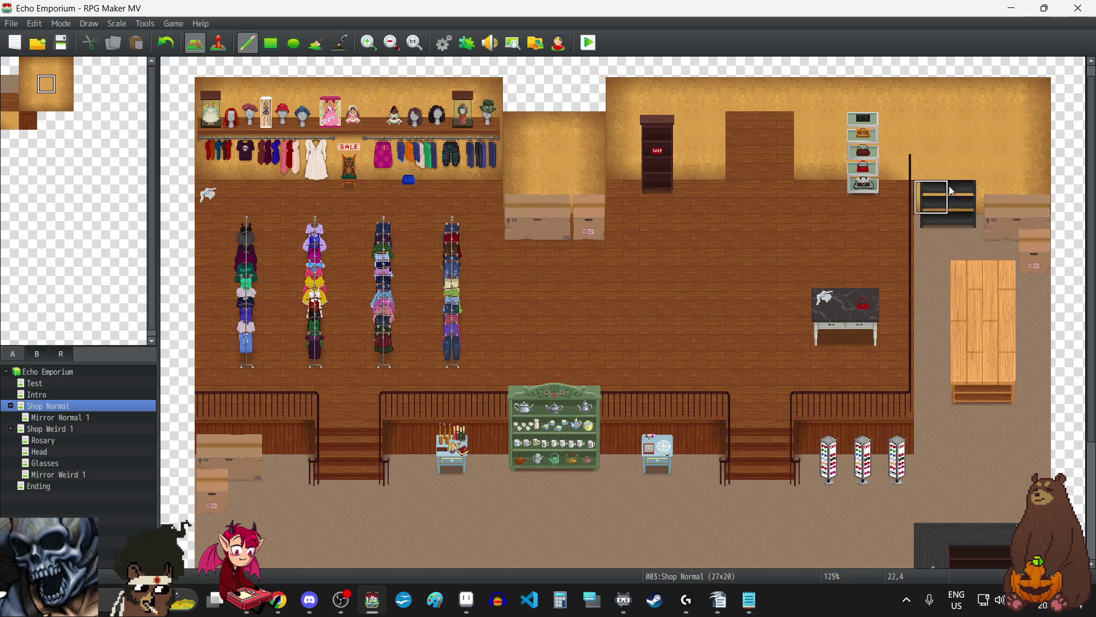
{"action": "left_click", "coordinate": [48, 105]}
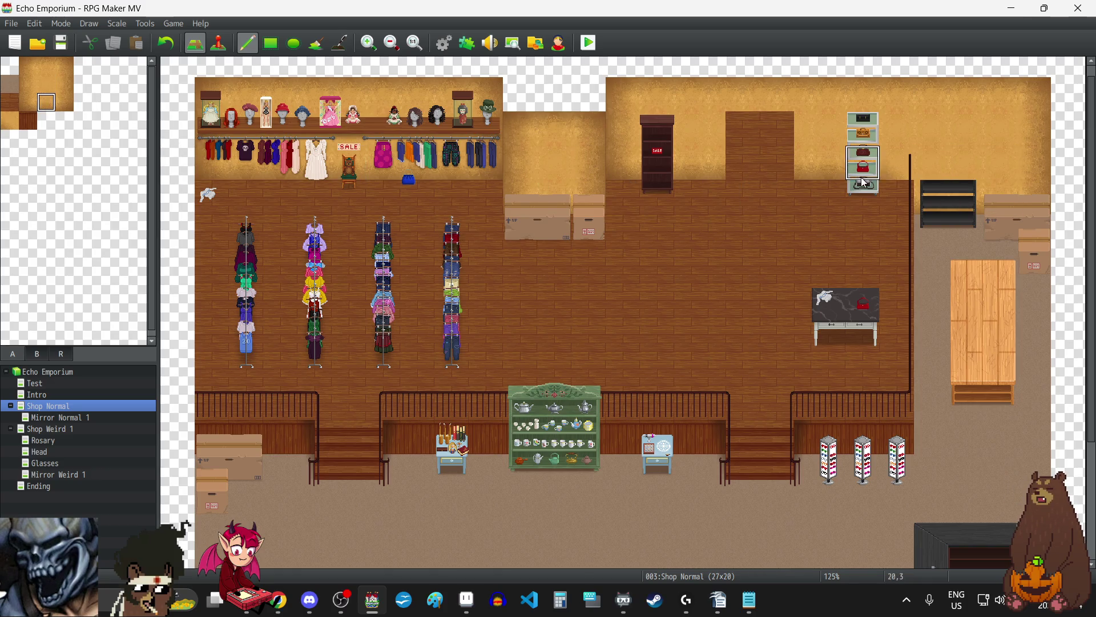
{"action": "left_click_drag", "start_coordinate": [965, 200], "coordinate": [931, 207]}
{"action": "left_click", "coordinate": [9, 83]}
{"action": "left_click", "coordinate": [959, 247]}
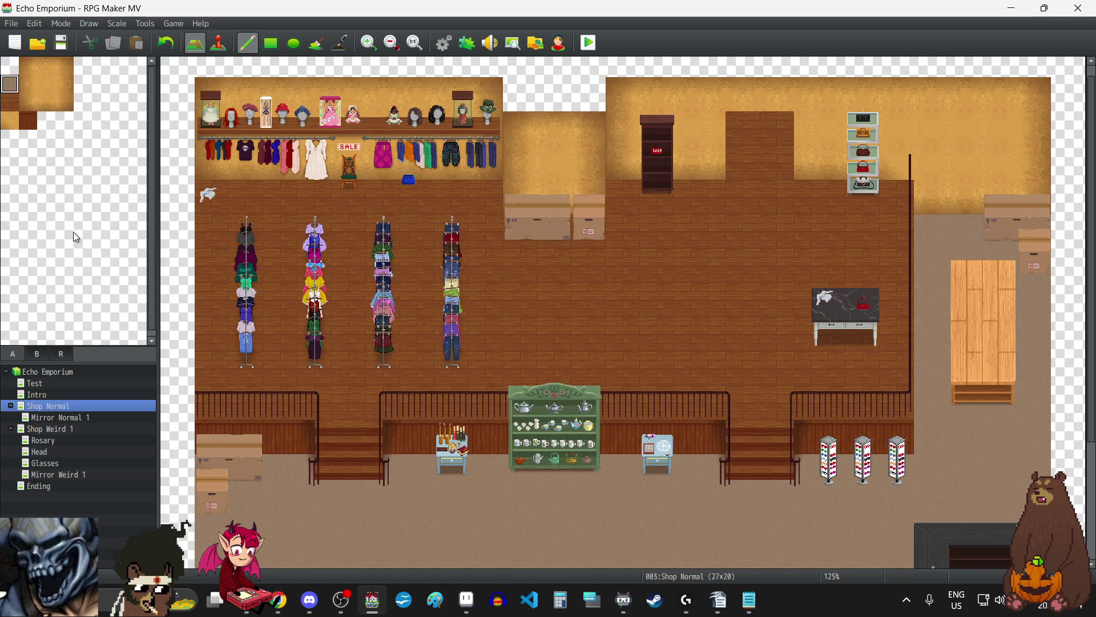
Step: Stamp the tall light shelf in the upstairs right corner
{"action": "left_click", "coordinate": [38, 354]}
{"action": "mouse_move", "coordinate": [64, 137]}
{"action": "left_mouse_down"}
{"action": "mouse_move", "coordinate": [80, 147]}
{"action": "mouse_move", "coordinate": [83, 177]}
{"action": "left_mouse_up"}
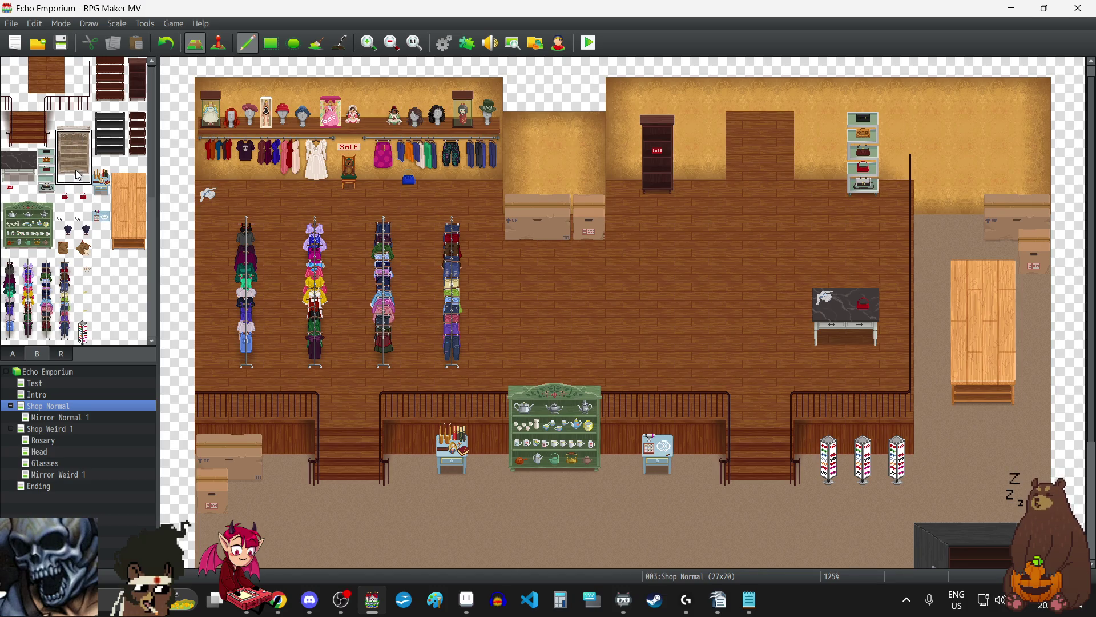
{"action": "left_click", "coordinate": [938, 168]}
Step: Undo the light shelf and place the tall dark wooden shelf in the upstairs right corner
{"action": "left_click_drag", "start_coordinate": [68, 121], "coordinate": [85, 120]}
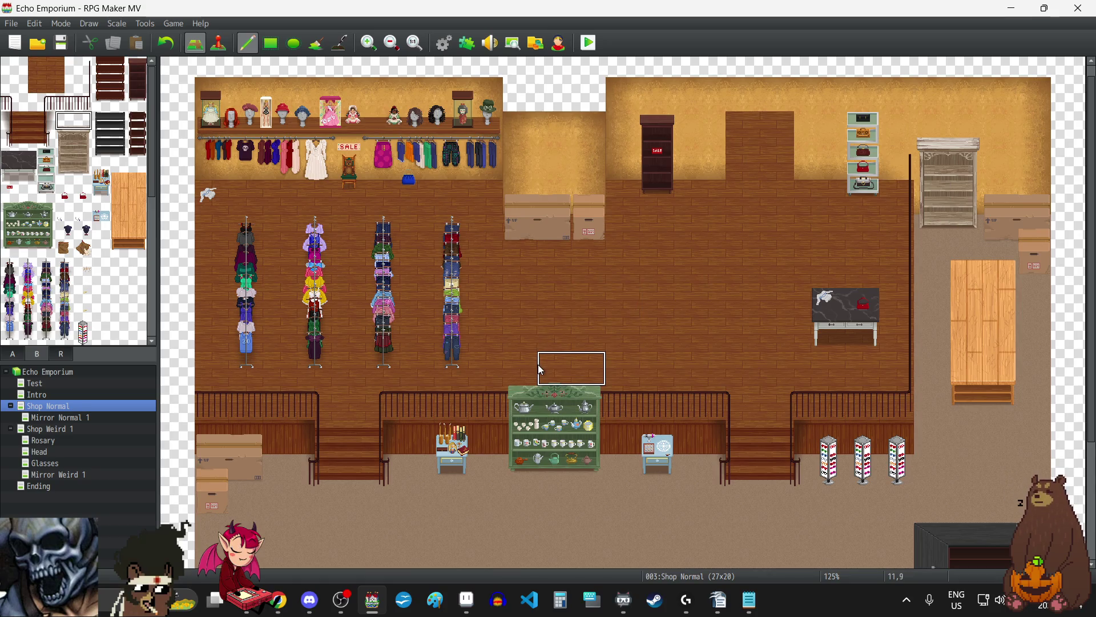
{"action": "left_click", "coordinate": [170, 43]}
{"action": "left_click_drag", "start_coordinate": [103, 66], "coordinate": [120, 103]}
{"action": "left_click", "coordinate": [941, 152]}
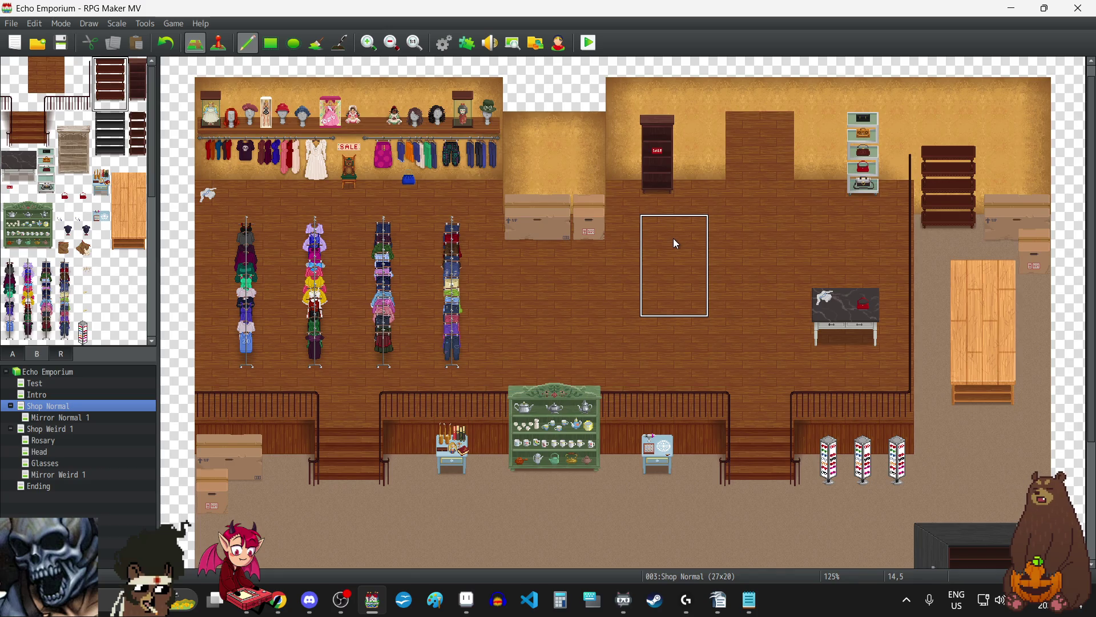
Step: Reset the brush and select the black 2x3 shelf tiles
{"action": "right_click", "coordinate": [672, 252]}
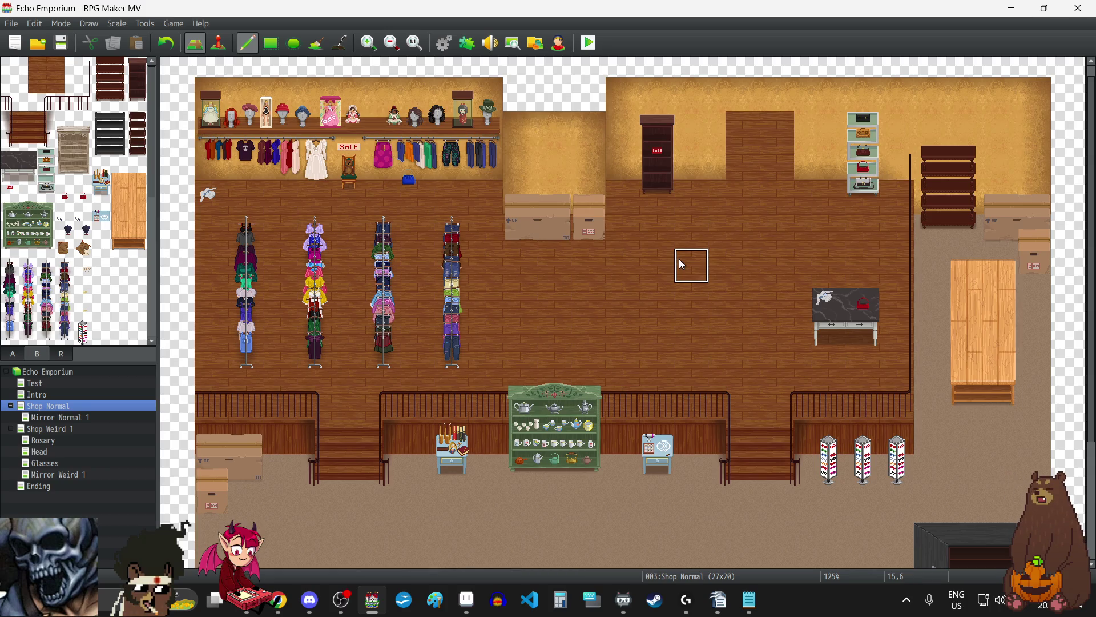
{"action": "scroll", "coordinate": [680, 261], "scroll_direction": "down", "scroll_amount": 3}
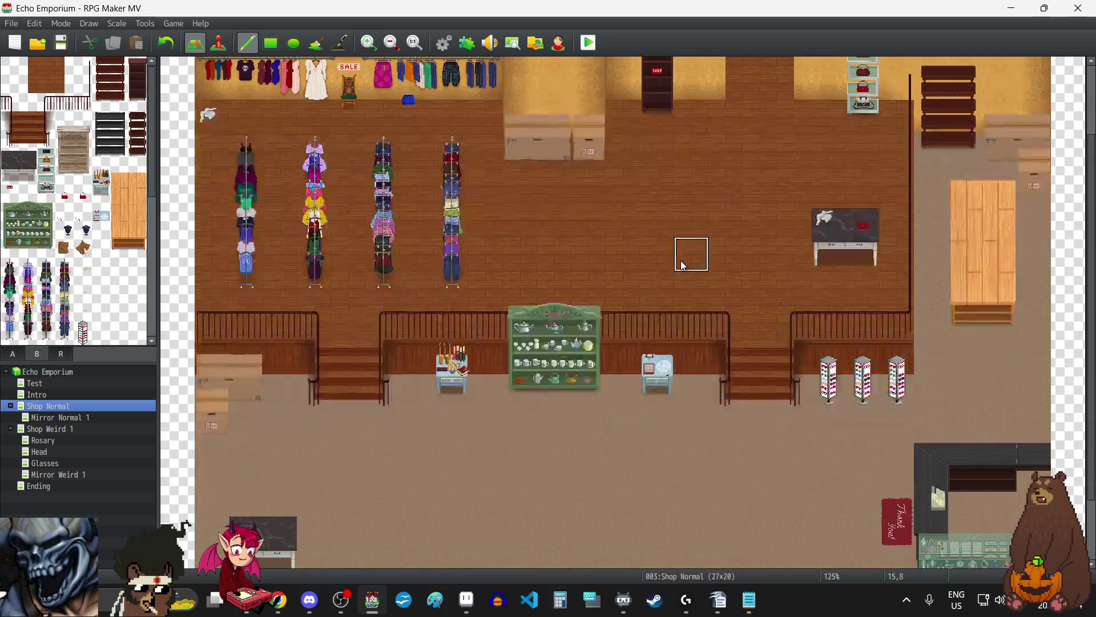
{"action": "mouse_move", "coordinate": [104, 119]}
{"action": "left_mouse_down"}
{"action": "mouse_move", "coordinate": [121, 126]}
{"action": "mouse_move", "coordinate": [118, 157]}
{"action": "left_mouse_up"}
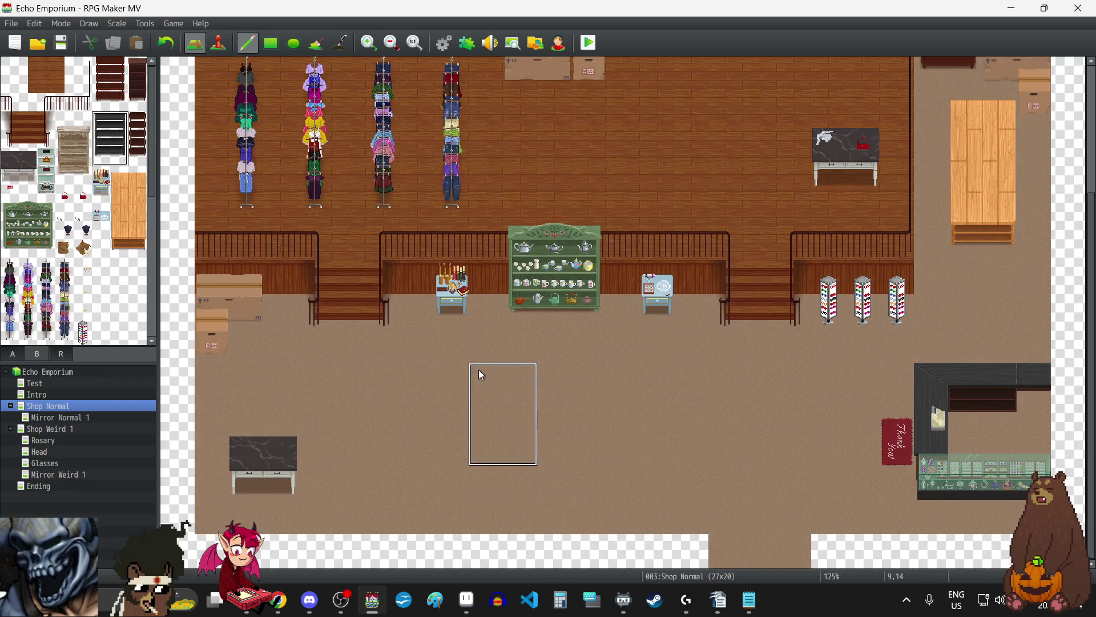
Step: Stamp black 2x3 shelves along the lower floor, undoing several to rework their spacing
{"action": "left_click", "coordinate": [424, 366]}
{"action": "left_click", "coordinate": [505, 384]}
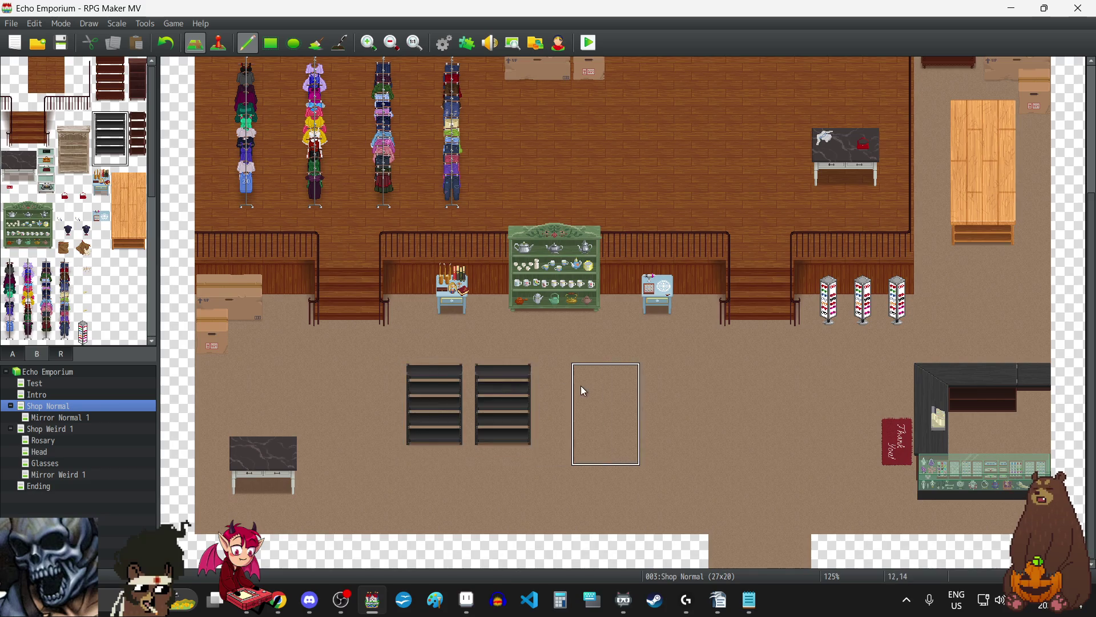
{"action": "left_click", "coordinate": [558, 385]}
{"action": "left_click", "coordinate": [622, 393]}
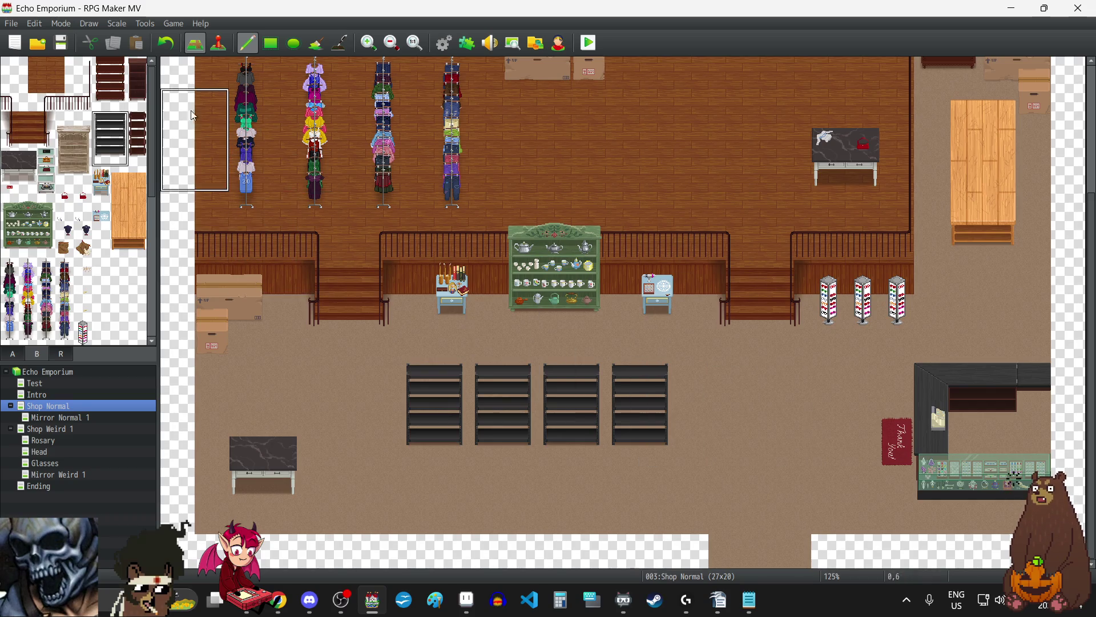
{"action": "left_click", "coordinate": [165, 44]}
{"action": "left_click", "coordinate": [165, 44]}
{"action": "left_click", "coordinate": [165, 44]}
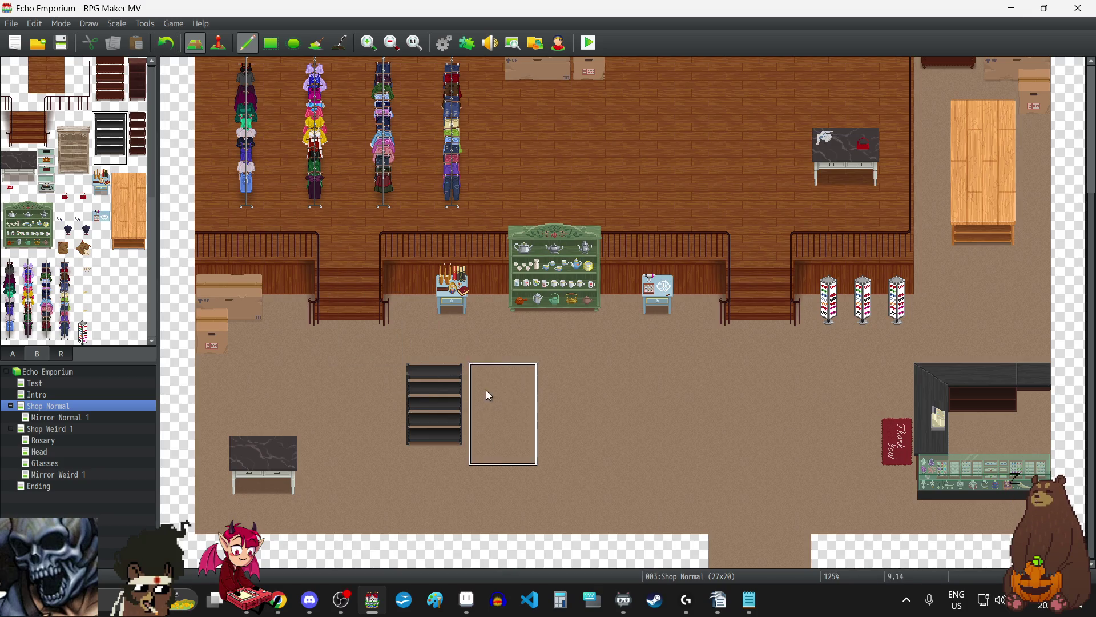
{"action": "left_click", "coordinate": [528, 381]}
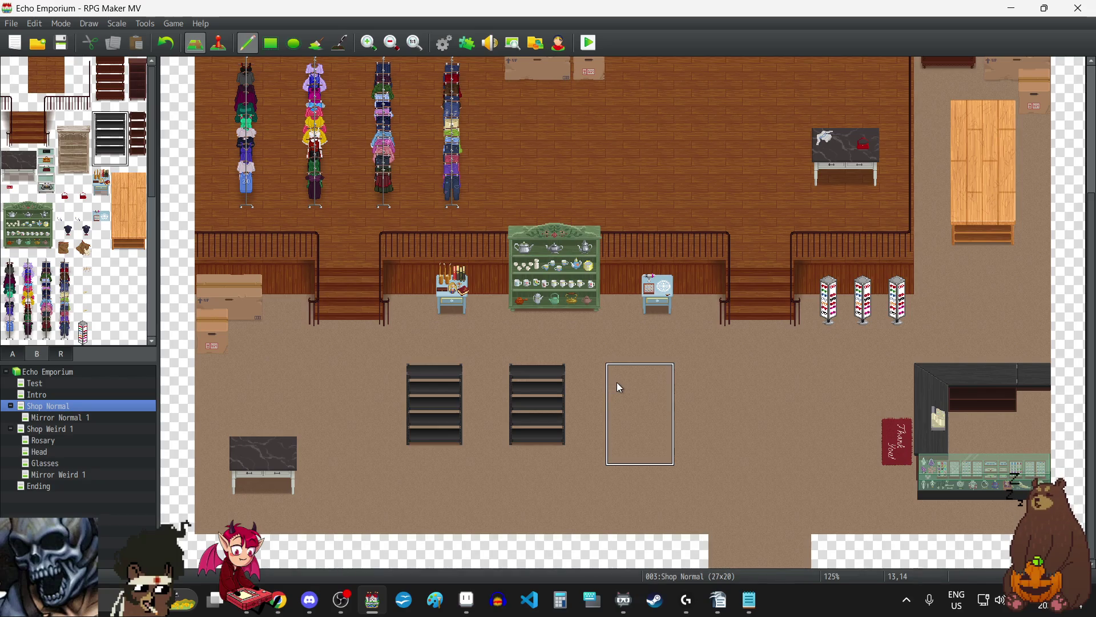
{"action": "left_click", "coordinate": [616, 382]}
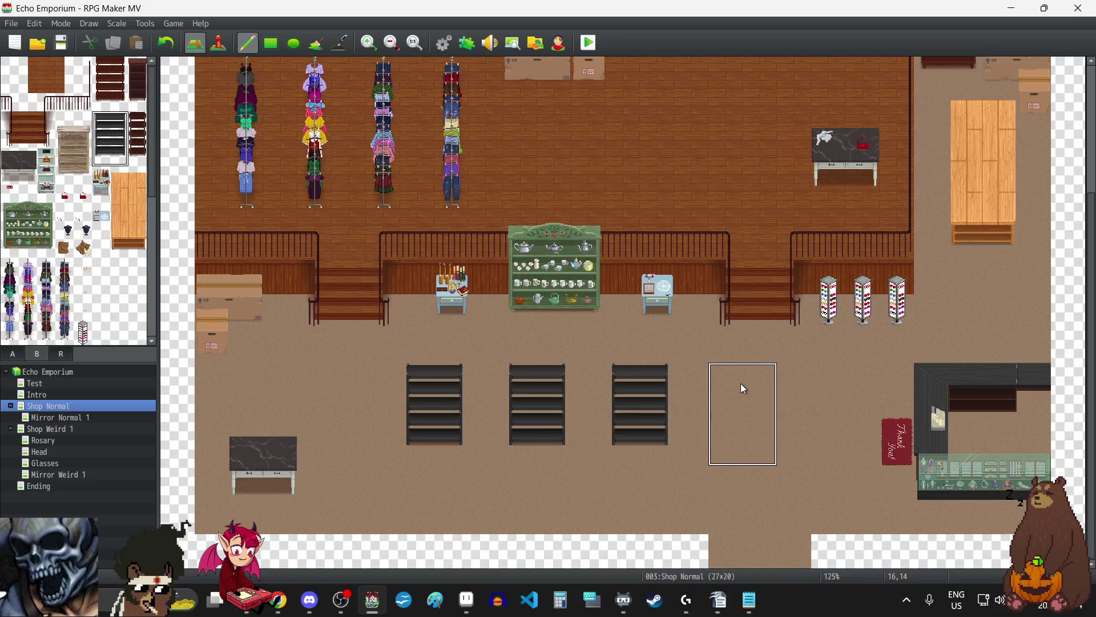
{"action": "scroll", "coordinate": [674, 378], "scroll_direction": "up", "scroll_amount": 2}
{"action": "scroll", "coordinate": [671, 374], "scroll_direction": "down", "scroll_amount": 2}
Step: Arrange the black shelves into two side-by-side pairs with a central aisle, then reset the brush
{"action": "left_click", "coordinate": [167, 44]}
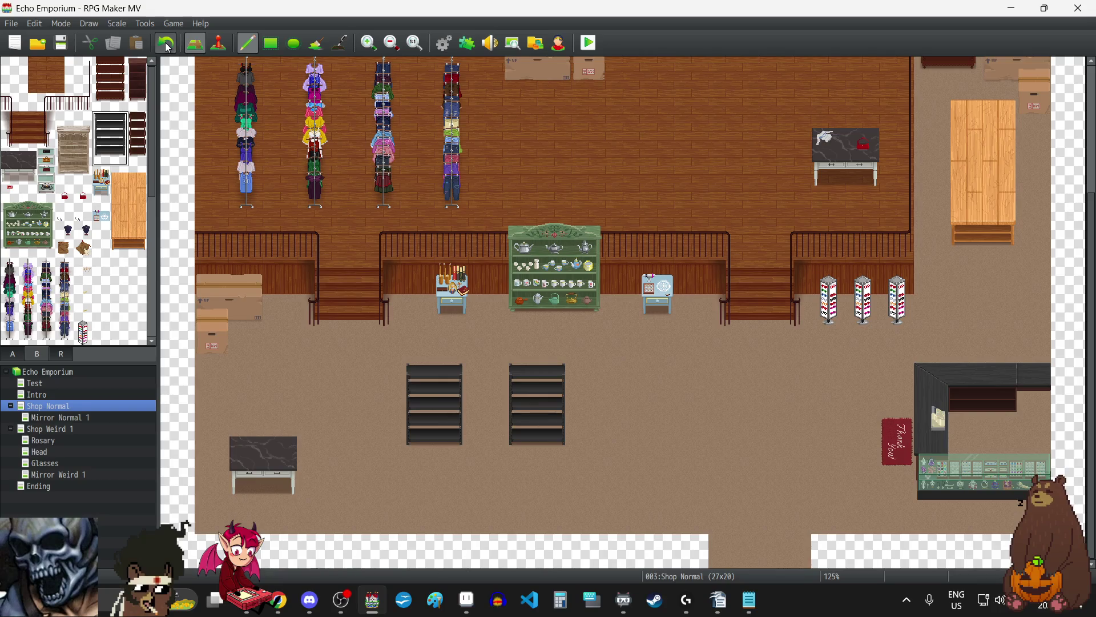
{"action": "left_click", "coordinate": [166, 43]}
{"action": "left_click", "coordinate": [501, 383]}
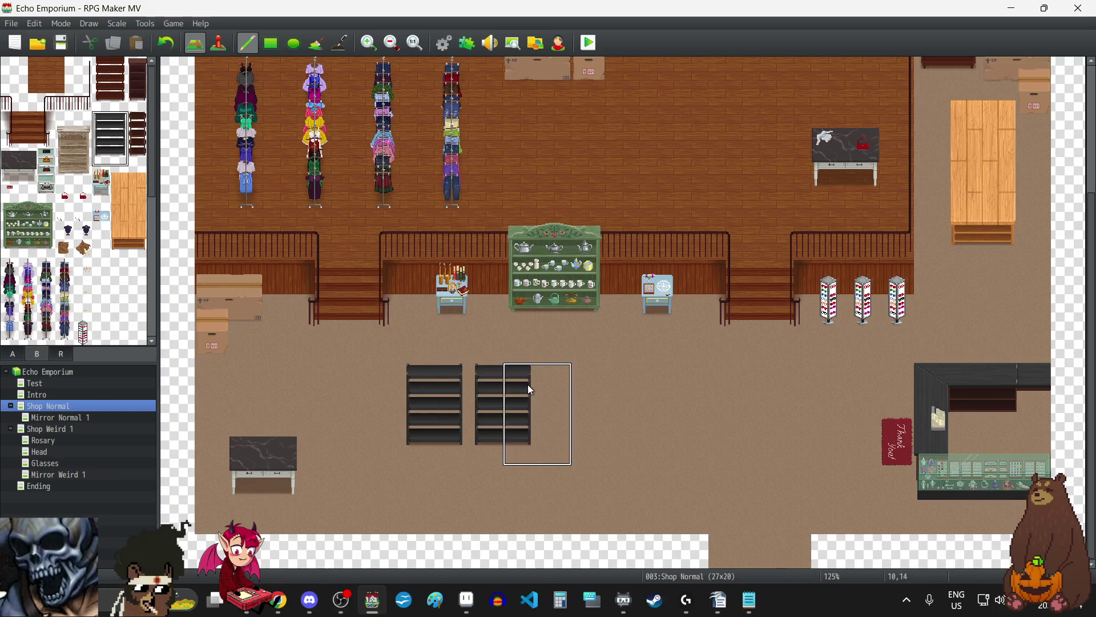
{"action": "left_click", "coordinate": [649, 383]}
{"action": "left_click", "coordinate": [601, 387]}
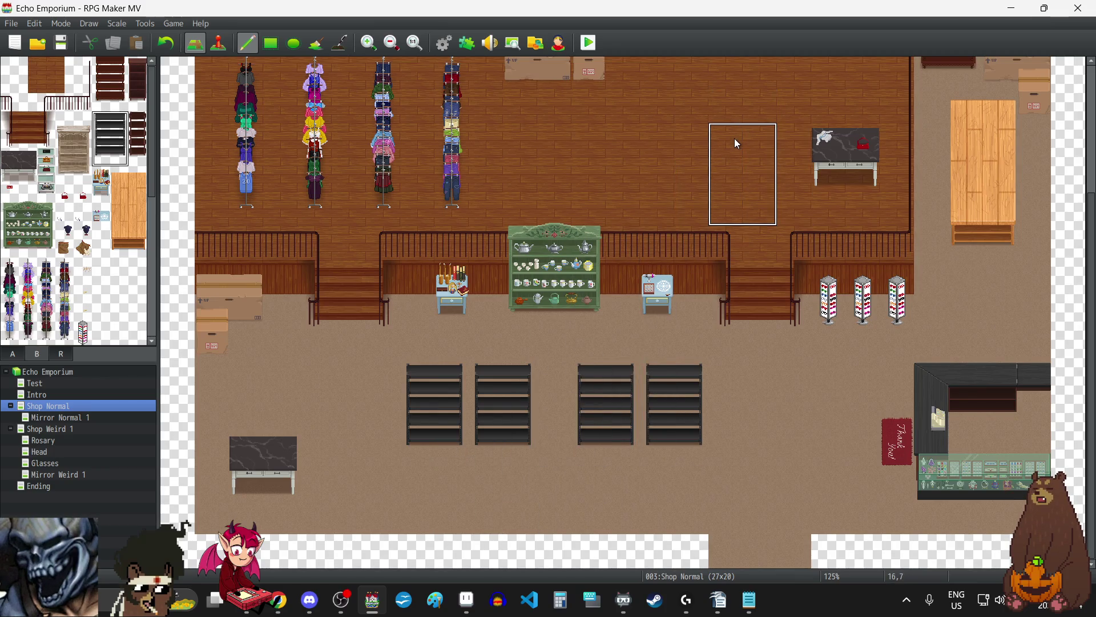
{"action": "scroll", "coordinate": [740, 196], "scroll_direction": "up", "scroll_amount": 2}
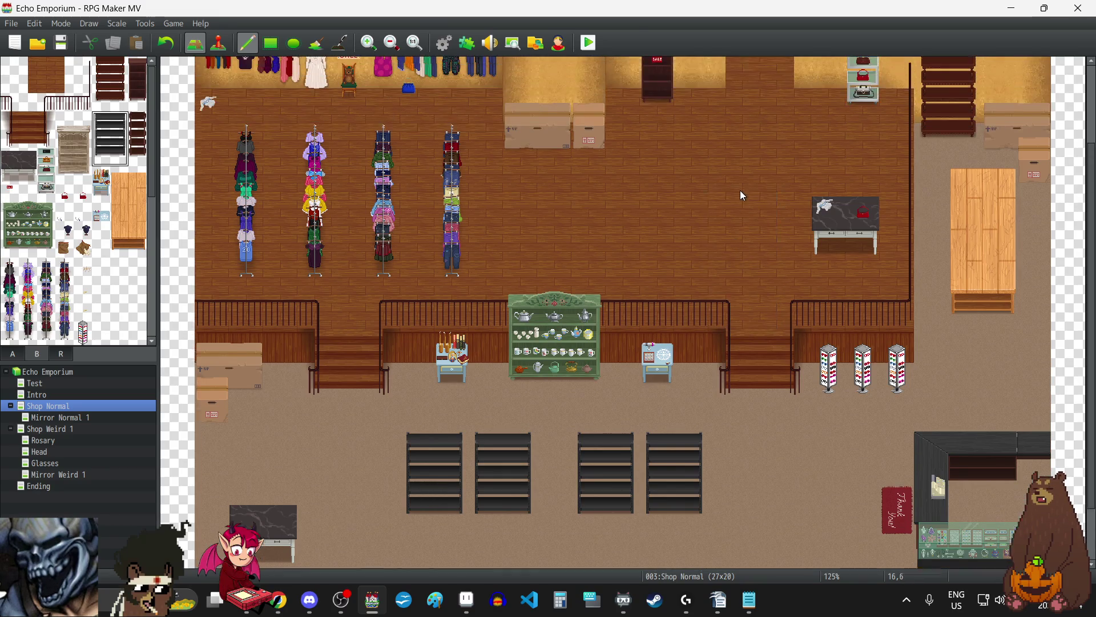
{"action": "scroll", "coordinate": [742, 195], "scroll_direction": "down", "scroll_amount": 2}
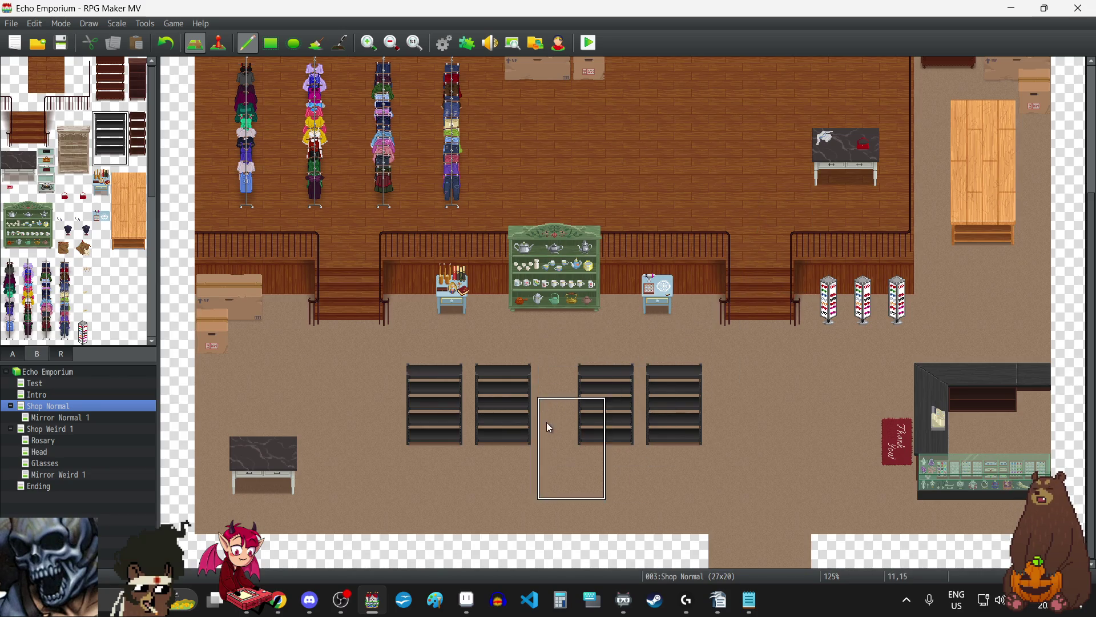
{"action": "right_click", "coordinate": [775, 363]}
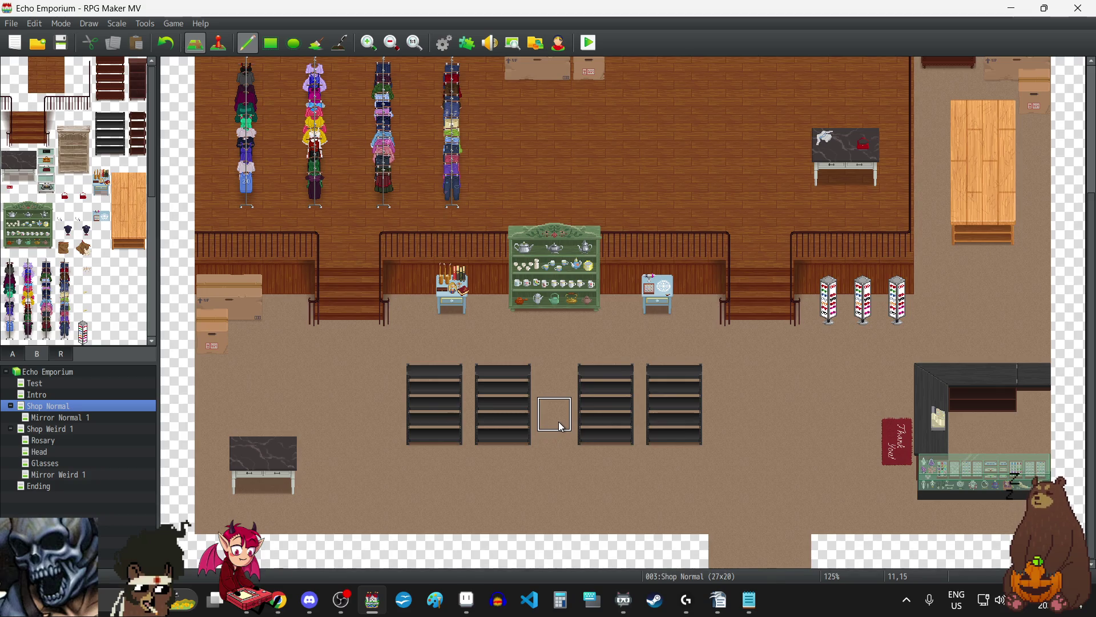
{"action": "scroll", "coordinate": [561, 425], "scroll_direction": "up", "scroll_amount": 5}
{"action": "scroll", "coordinate": [561, 425], "scroll_direction": "down", "scroll_amount": 5}
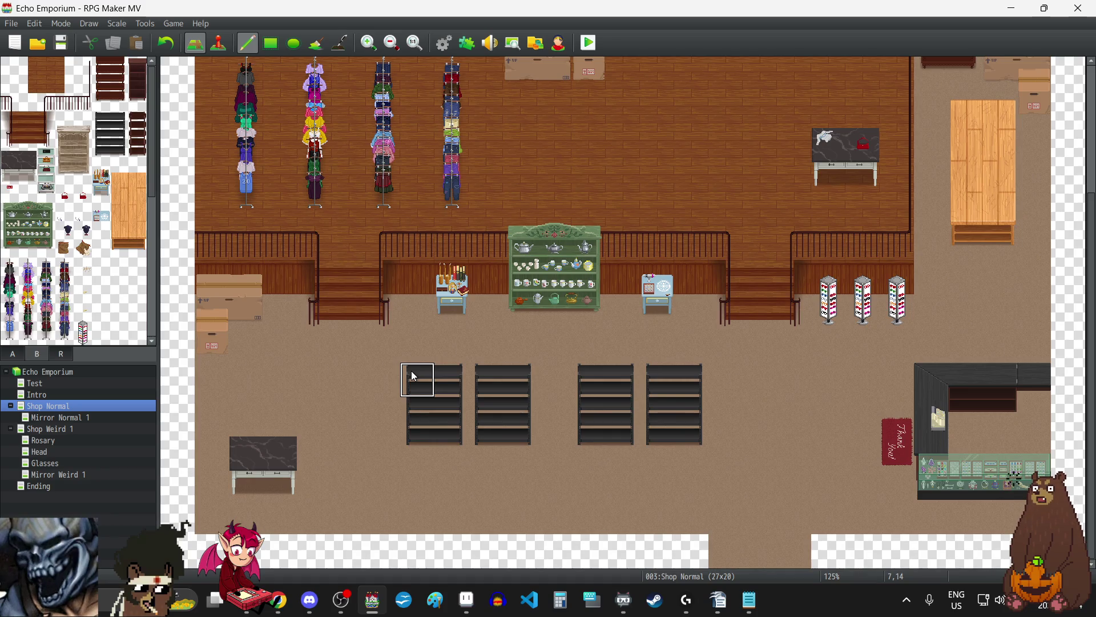
Step: Try red SALE signs on several shelves, undo them, and keep one on the leftmost black shelf
{"action": "left_click", "coordinate": [10, 193]}
{"action": "left_click", "coordinate": [516, 421]}
{"action": "left_click", "coordinate": [591, 413]}
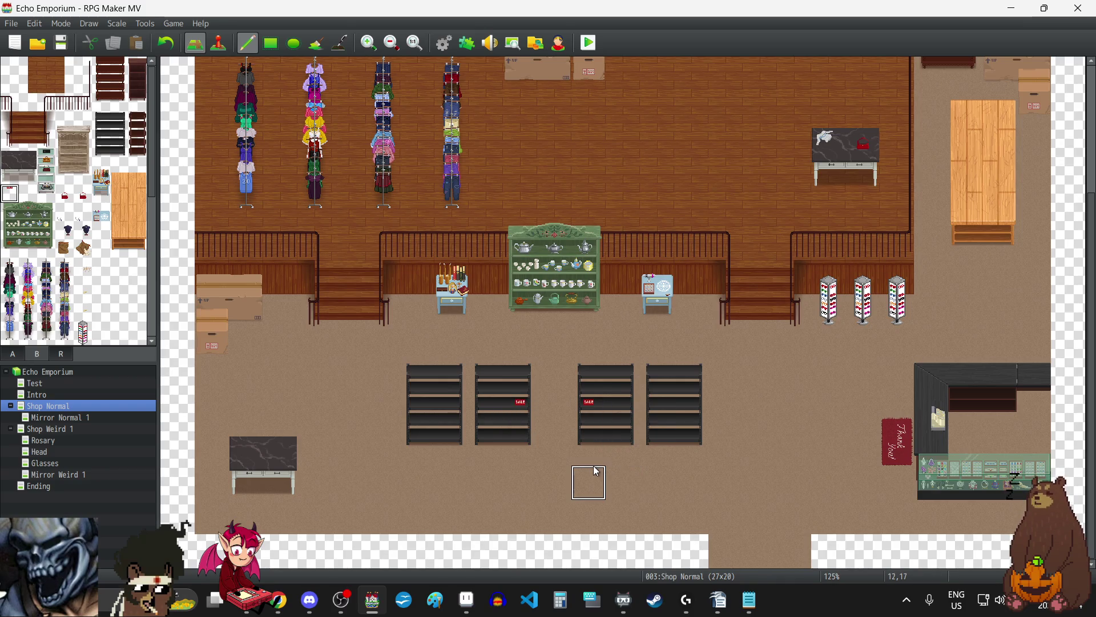
{"action": "left_click", "coordinate": [489, 426]}
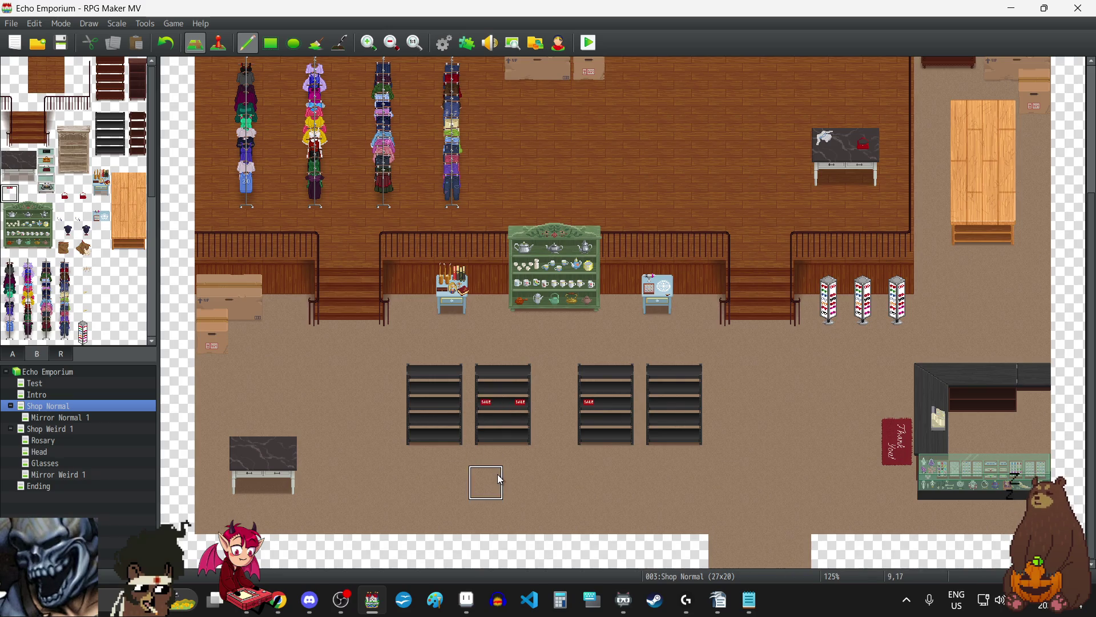
{"action": "left_click", "coordinate": [485, 378]}
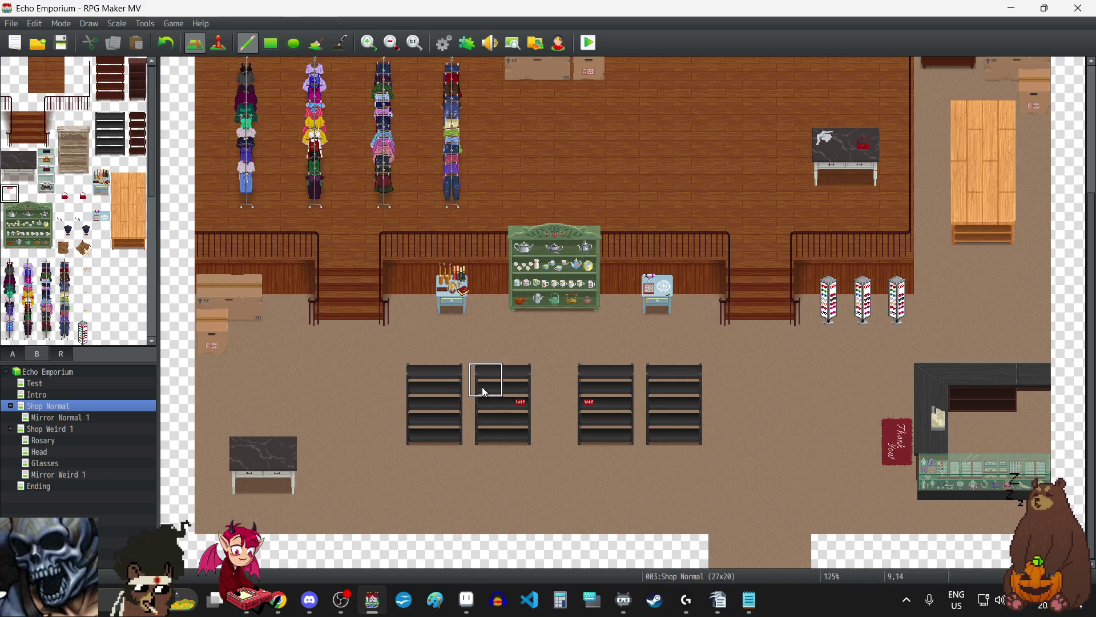
{"action": "left_click", "coordinate": [166, 43]}
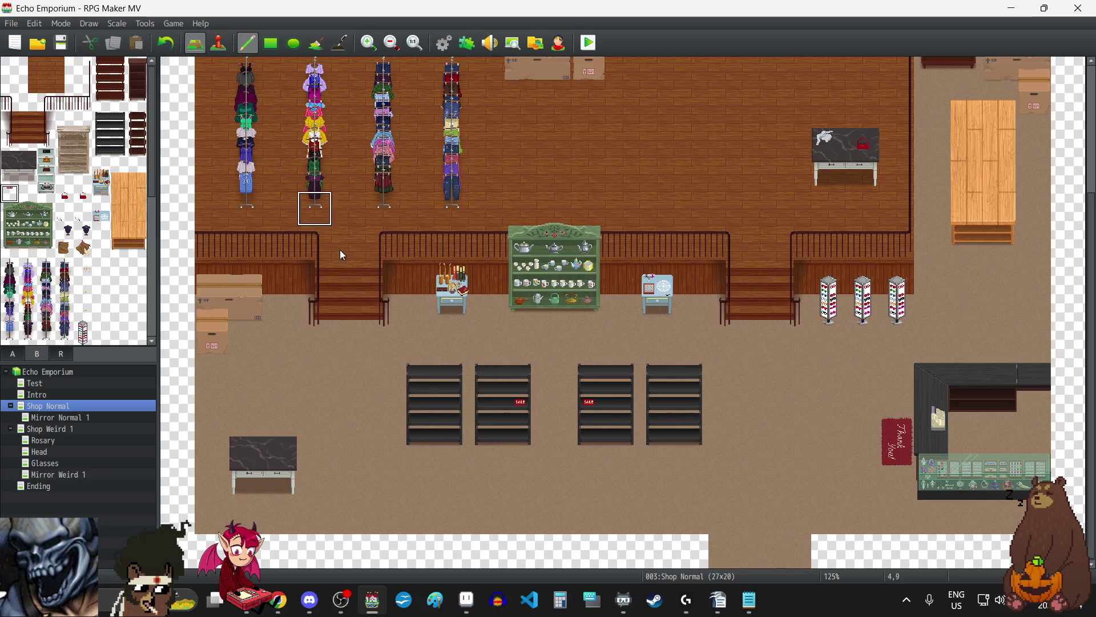
{"action": "left_click", "coordinate": [490, 441]}
{"action": "left_click", "coordinate": [166, 43]}
{"action": "left_click", "coordinate": [165, 43]}
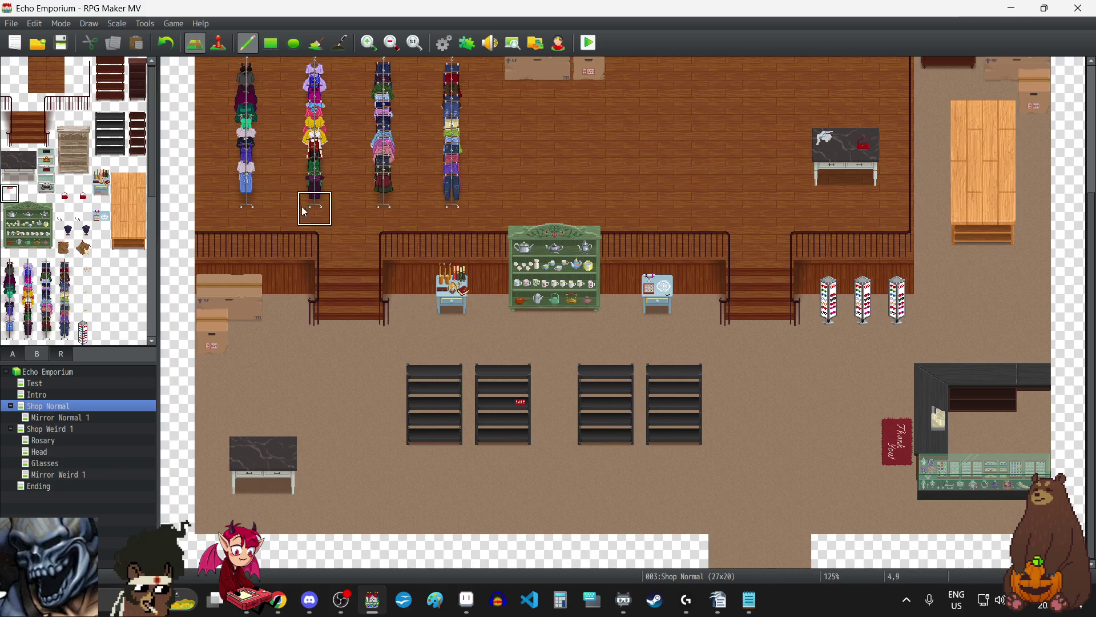
{"action": "left_click", "coordinate": [166, 43]}
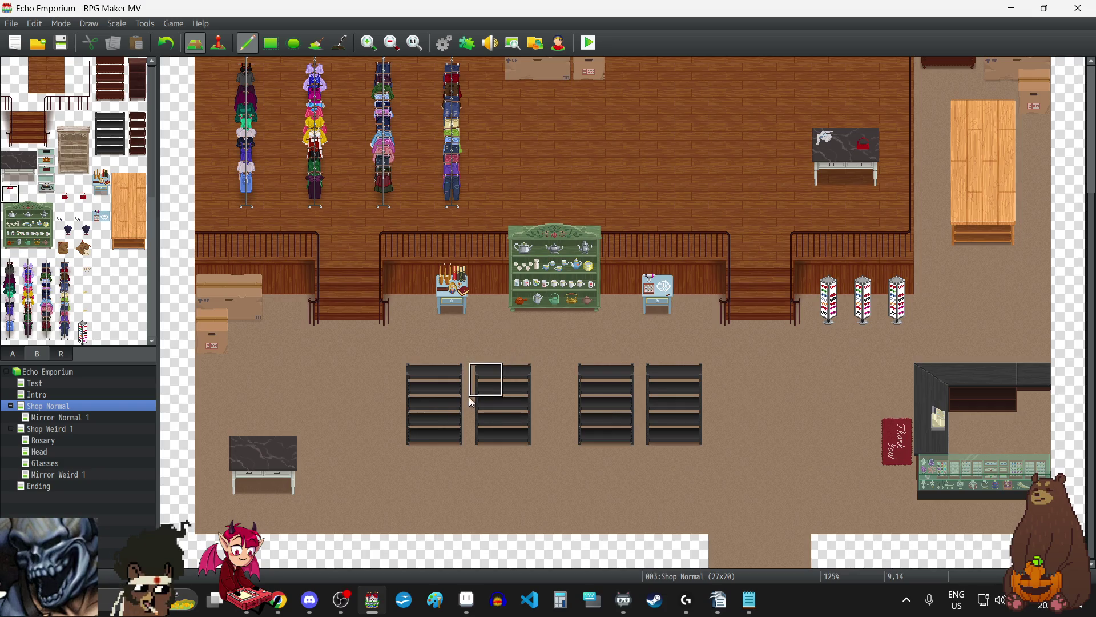
{"action": "left_click", "coordinate": [446, 412]}
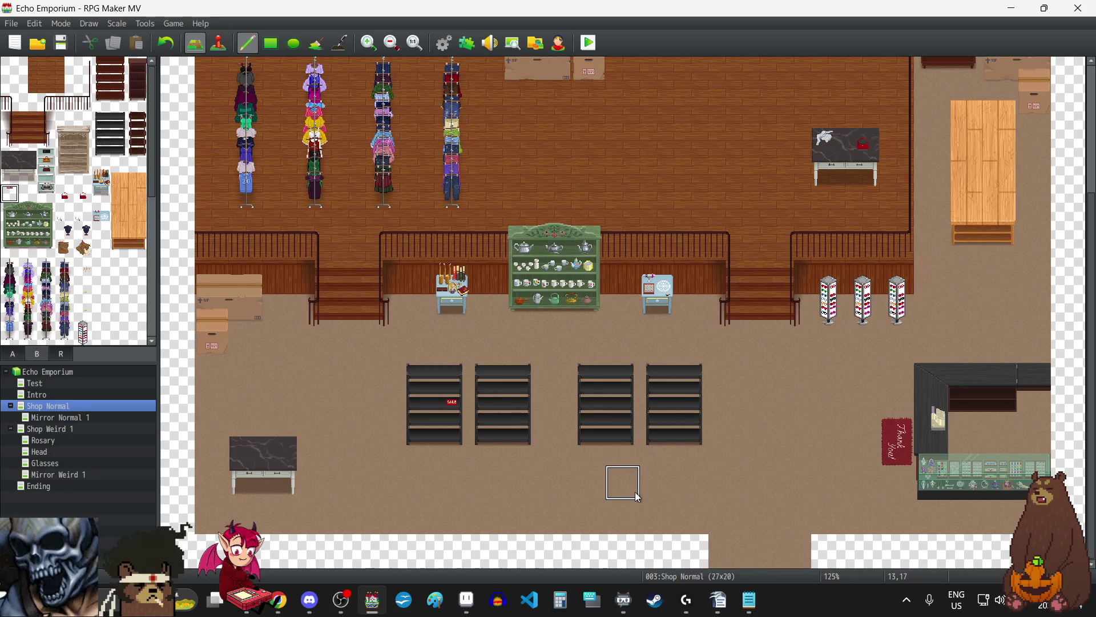
{"action": "scroll", "coordinate": [644, 457], "scroll_direction": "up", "scroll_amount": 5}
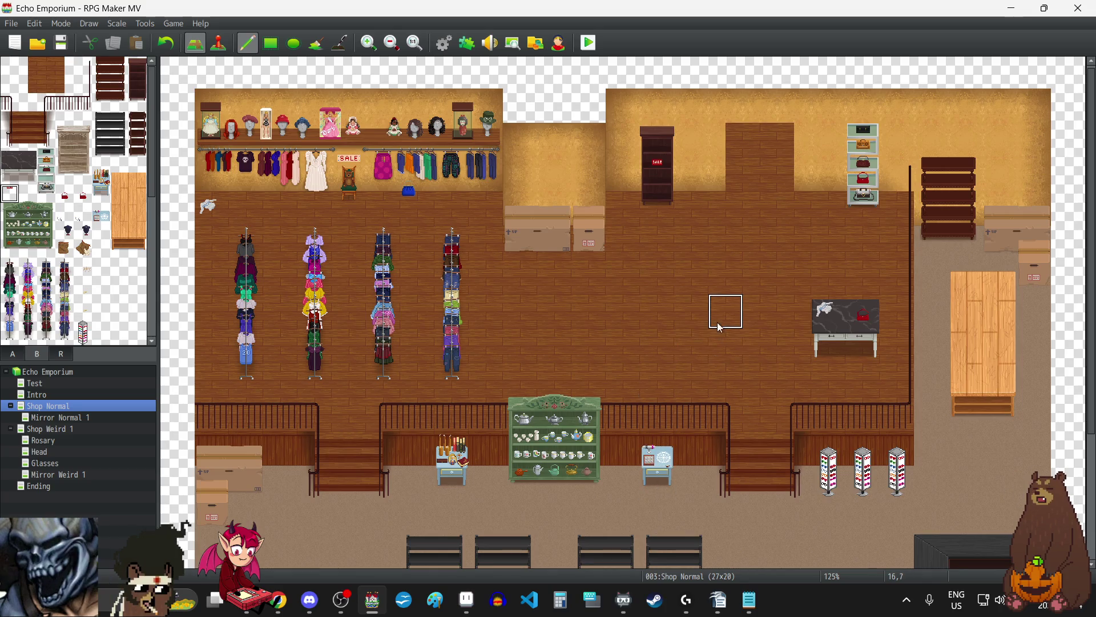
{"action": "scroll", "coordinate": [721, 296], "scroll_direction": "down", "scroll_amount": 3}
{"action": "scroll", "coordinate": [722, 295], "scroll_direction": "down", "scroll_amount": 2}
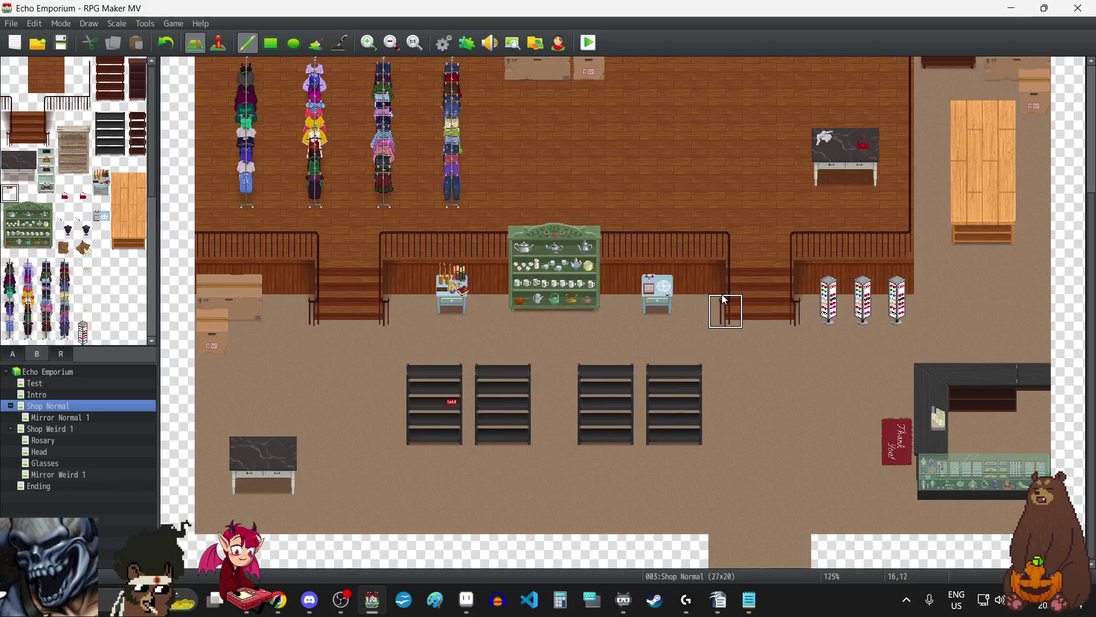
{"action": "scroll", "coordinate": [722, 294], "scroll_direction": "up", "scroll_amount": 3}
{"action": "scroll", "coordinate": [722, 294], "scroll_direction": "down", "scroll_amount": 1}
{"action": "scroll", "coordinate": [722, 296], "scroll_direction": "down", "scroll_amount": 2}
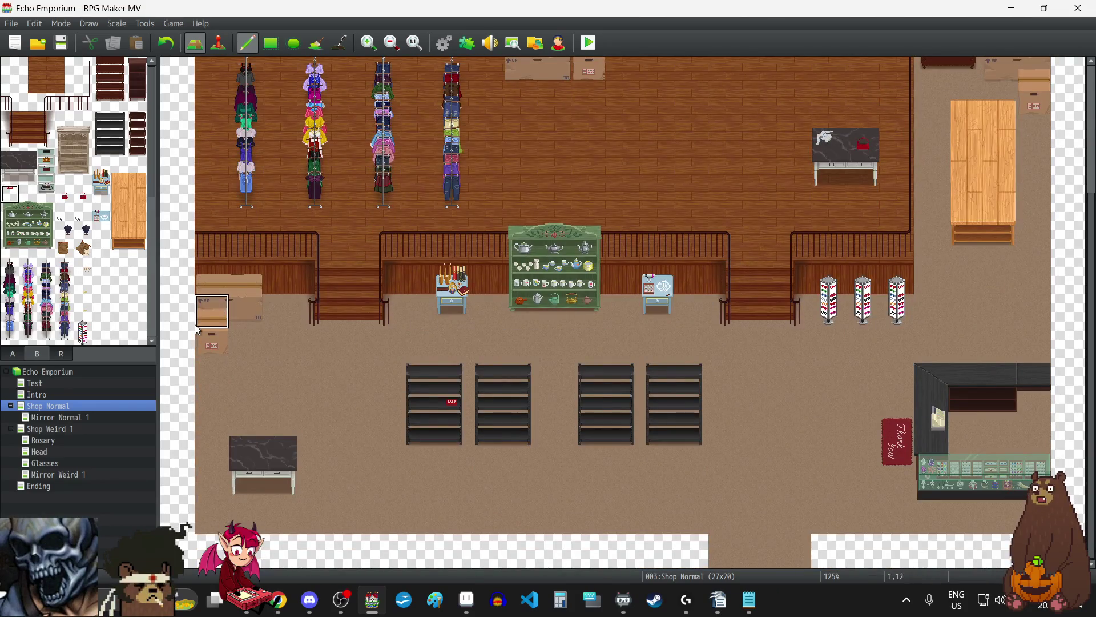
{"action": "left_click", "coordinate": [65, 139]}
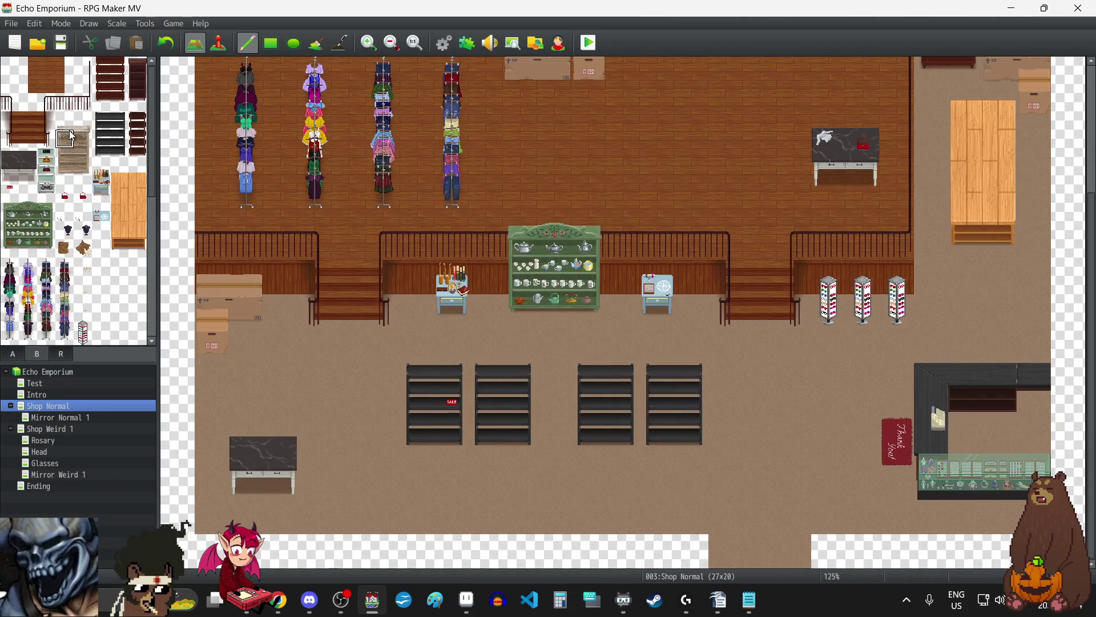
{"action": "left_click", "coordinate": [83, 177]}
{"action": "left_click_drag", "start_coordinate": [83, 176], "coordinate": [63, 123]}
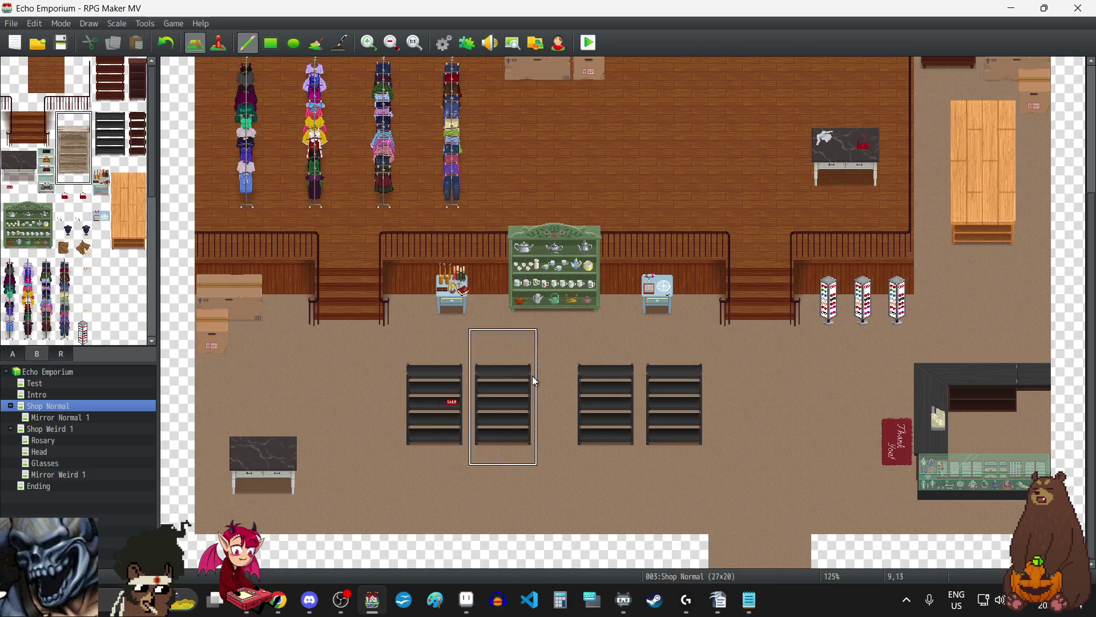
{"action": "scroll", "coordinate": [799, 347], "scroll_direction": "up", "scroll_amount": 5}
{"action": "scroll", "coordinate": [789, 336], "scroll_direction": "down", "scroll_amount": 4}
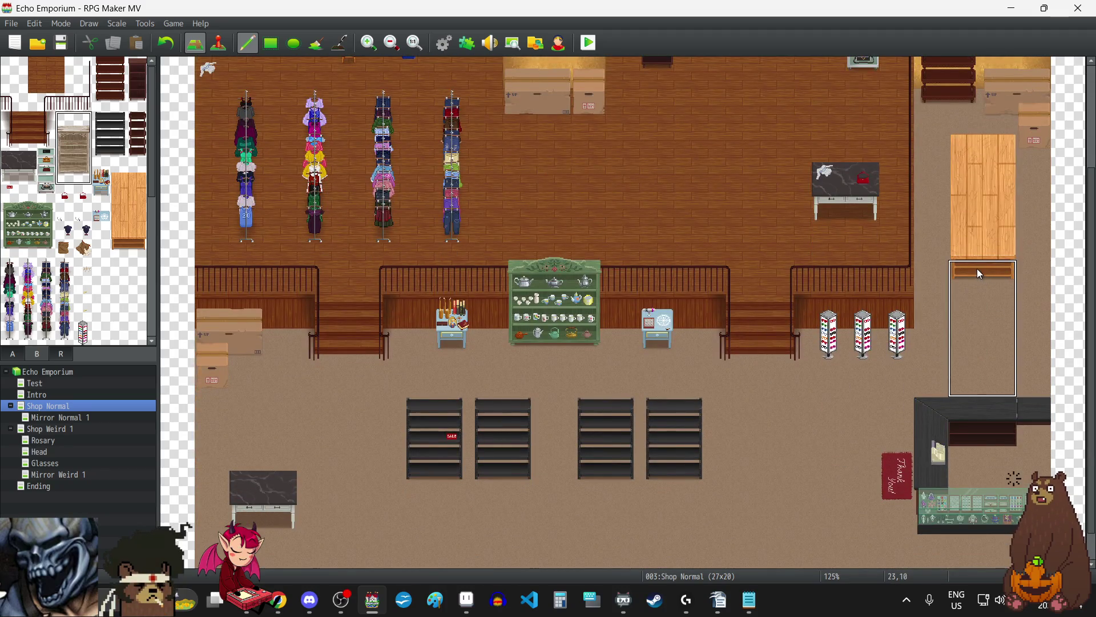
{"action": "scroll", "coordinate": [736, 374], "scroll_direction": "down", "scroll_amount": 1}
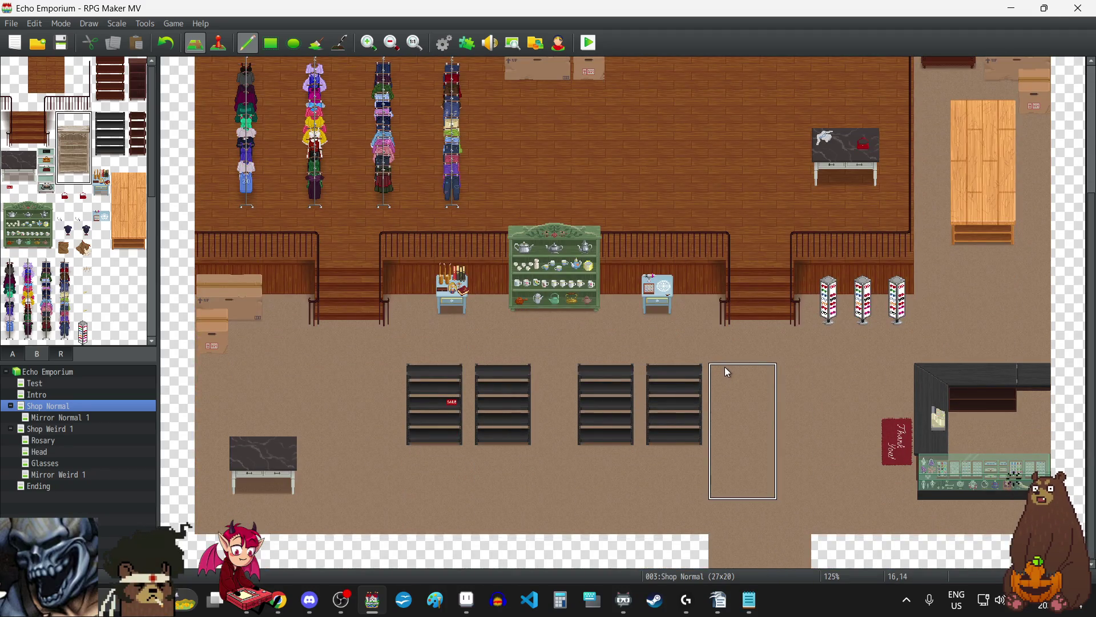
{"action": "scroll", "coordinate": [725, 366], "scroll_direction": "up", "scroll_amount": 5}
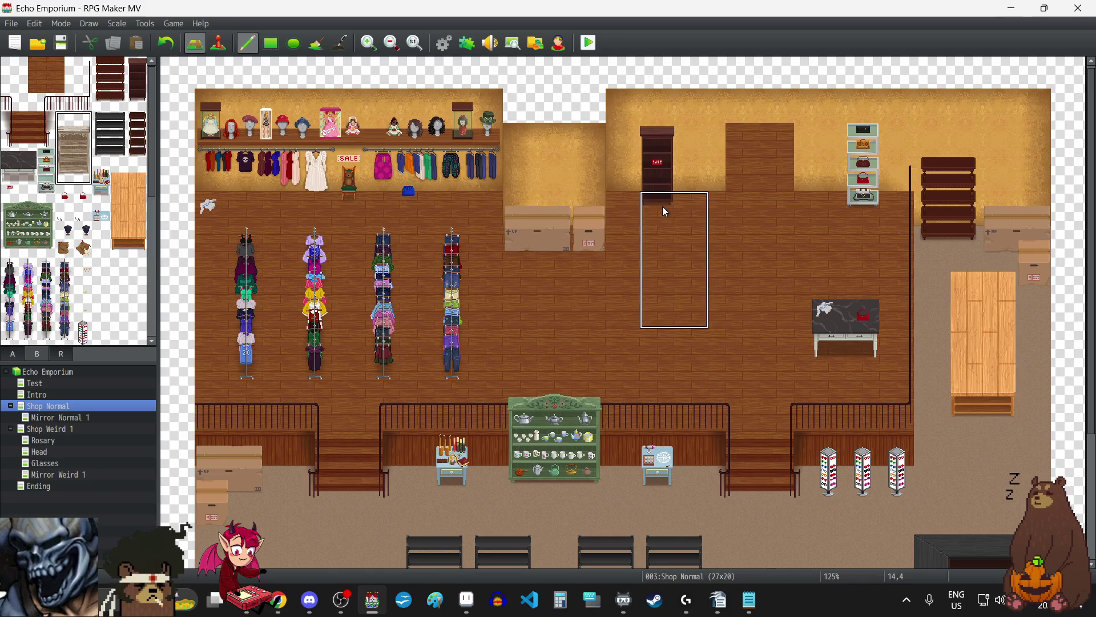
{"action": "left_click", "coordinate": [651, 234]}
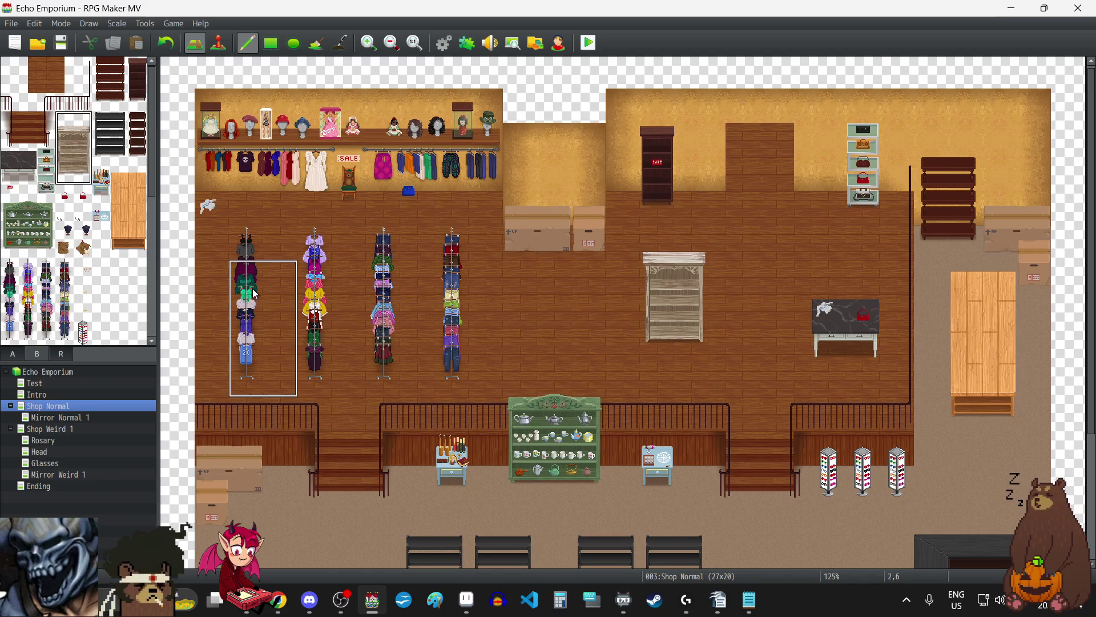
{"action": "left_click", "coordinate": [167, 43]}
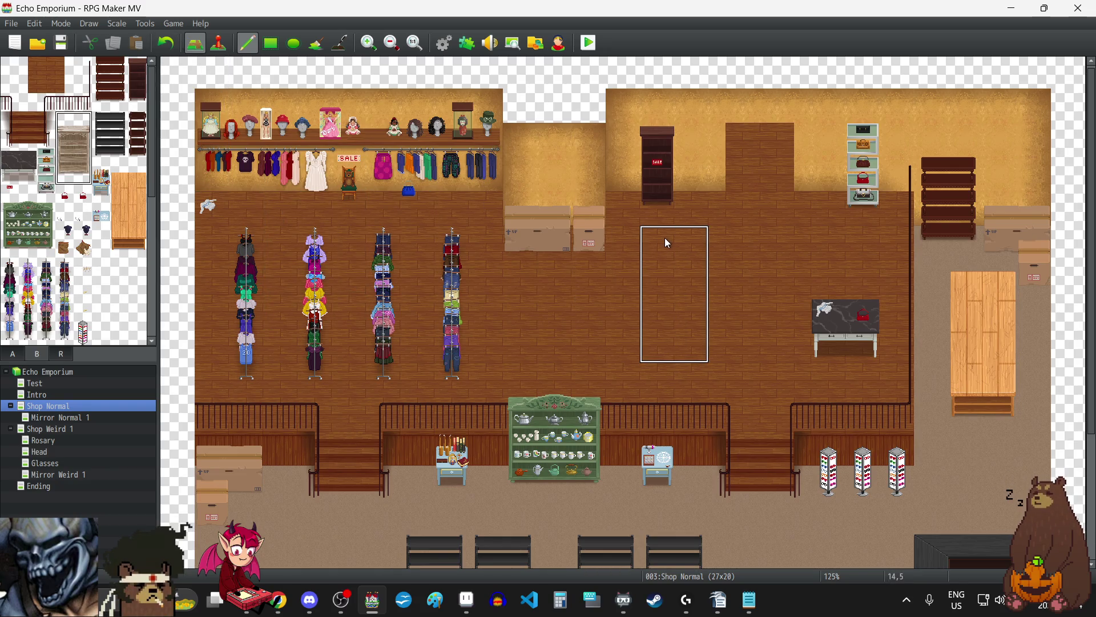
{"action": "left_click", "coordinate": [649, 239]}
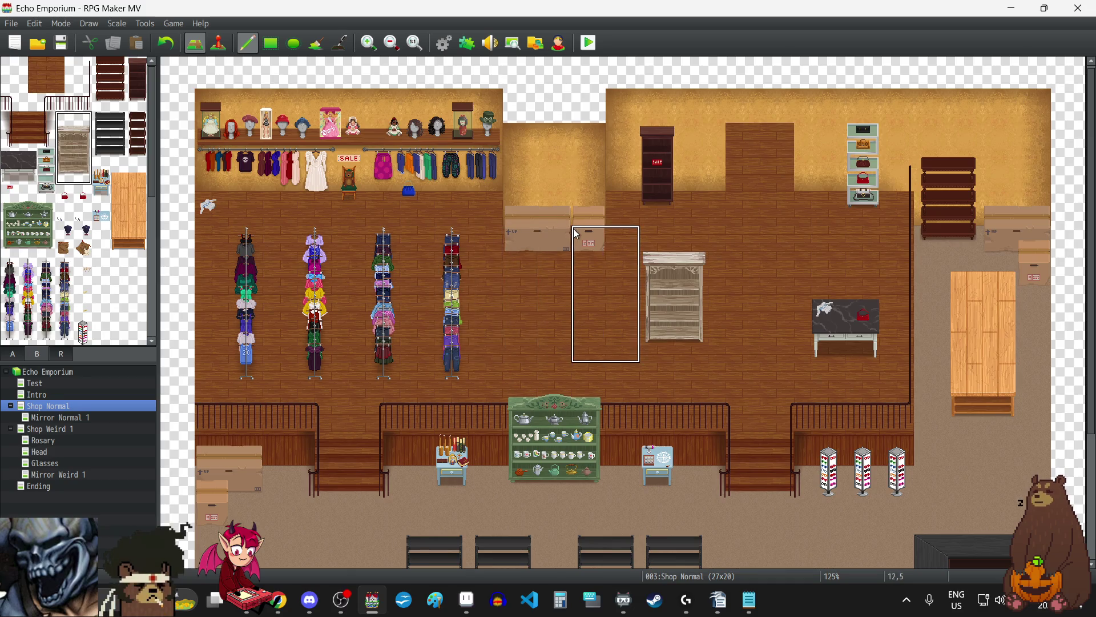
{"action": "scroll", "coordinate": [615, 276], "scroll_direction": "down", "scroll_amount": 3}
{"action": "scroll", "coordinate": [739, 291], "scroll_direction": "up", "scroll_amount": 3}
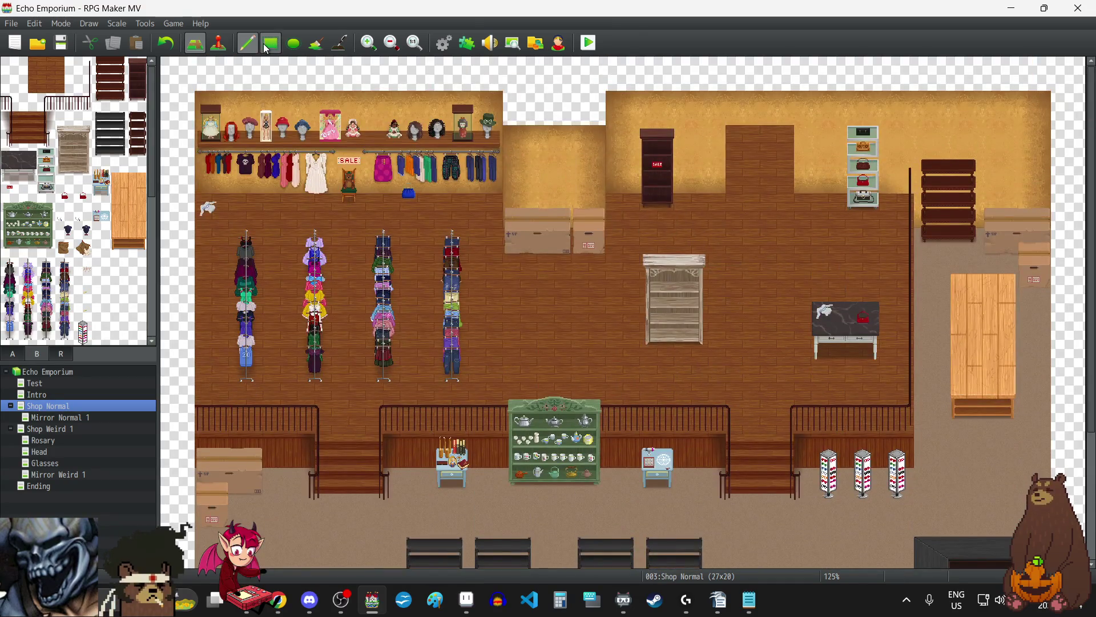
{"action": "left_click", "coordinate": [163, 46]}
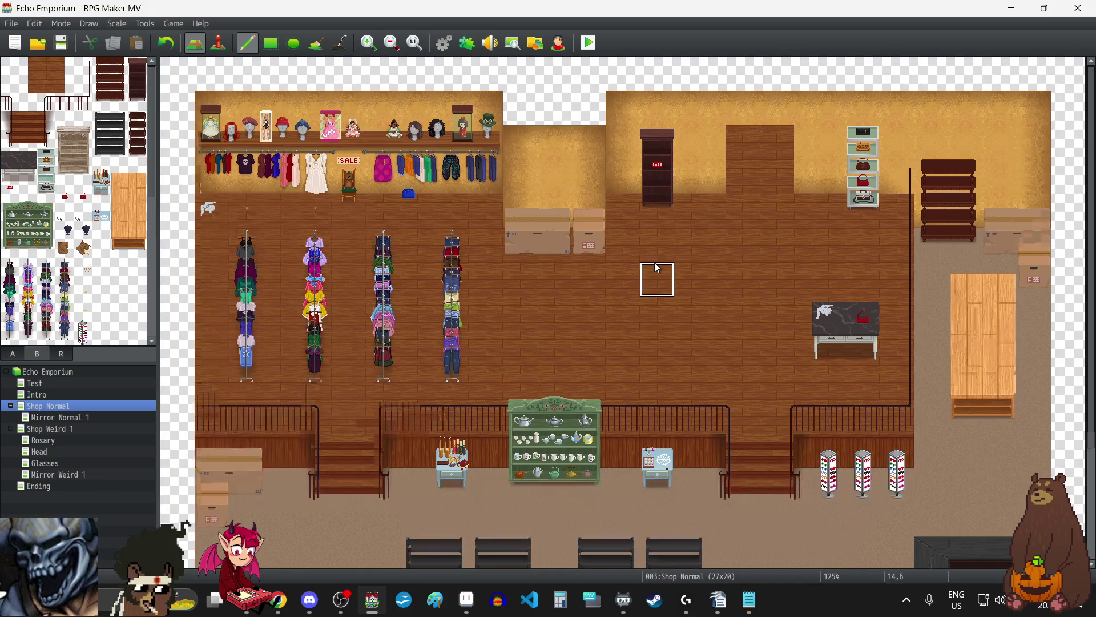
{"action": "scroll", "coordinate": [670, 263], "scroll_direction": "down", "scroll_amount": 3}
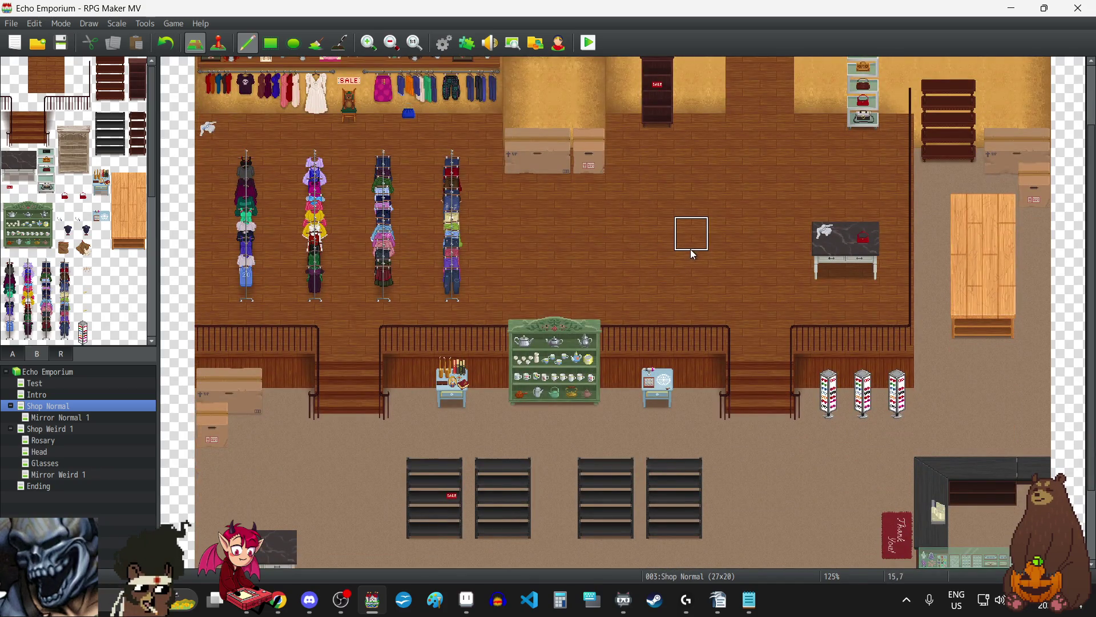
{"action": "scroll", "coordinate": [694, 254], "scroll_direction": "down", "scroll_amount": 3}
{"action": "scroll", "coordinate": [701, 257], "scroll_direction": "down", "scroll_amount": 1}
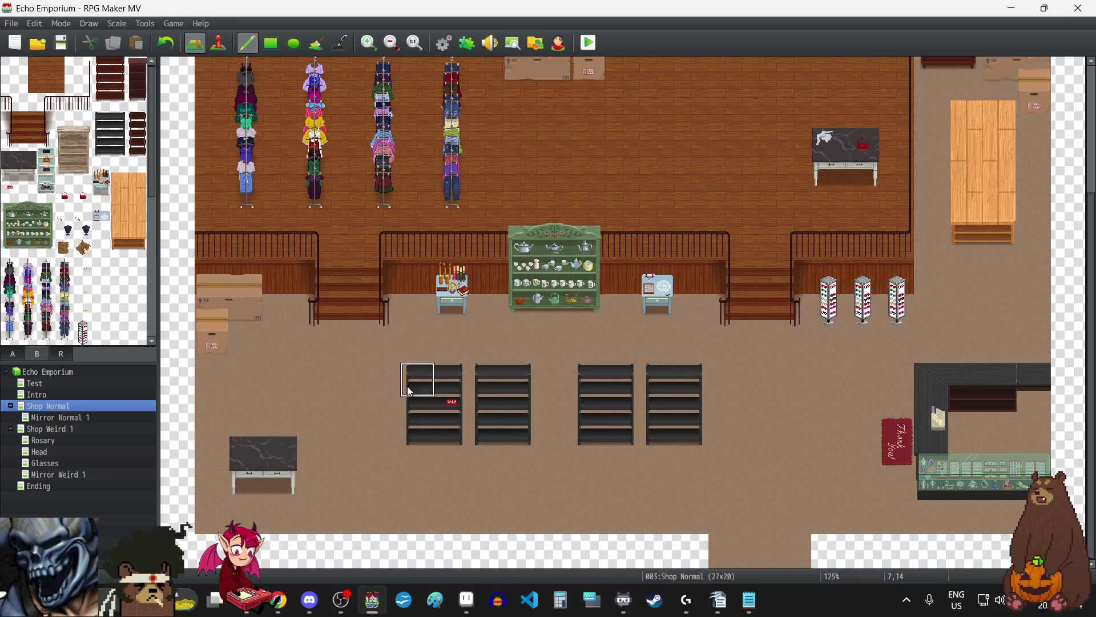
{"action": "scroll", "coordinate": [804, 378], "scroll_direction": "up", "scroll_amount": 5}
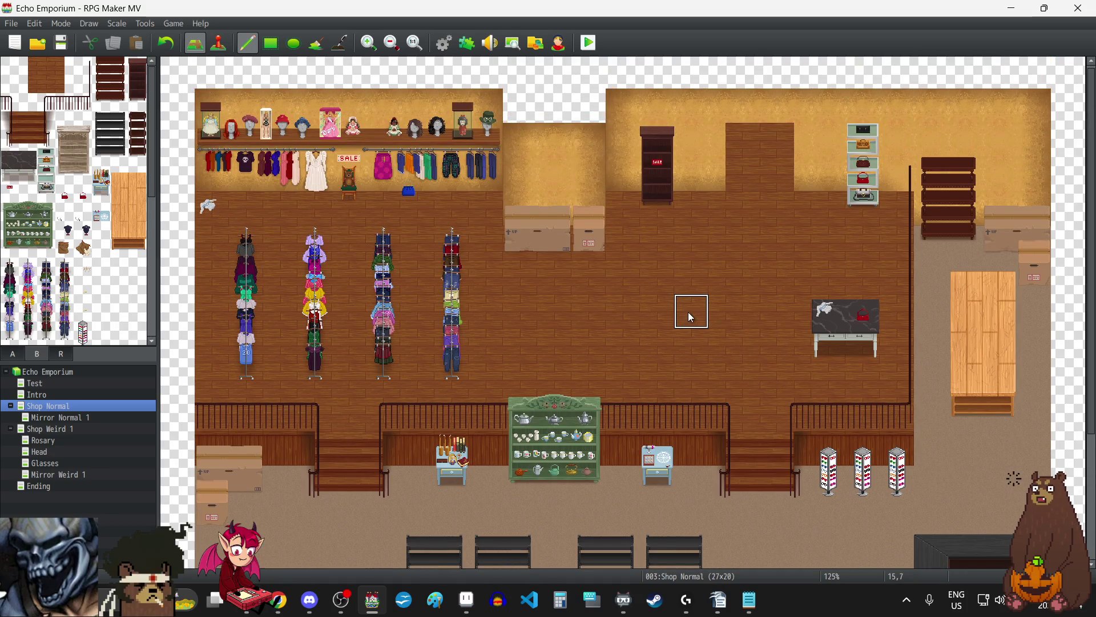
{"action": "scroll", "coordinate": [712, 300], "scroll_direction": "down", "scroll_amount": 4}
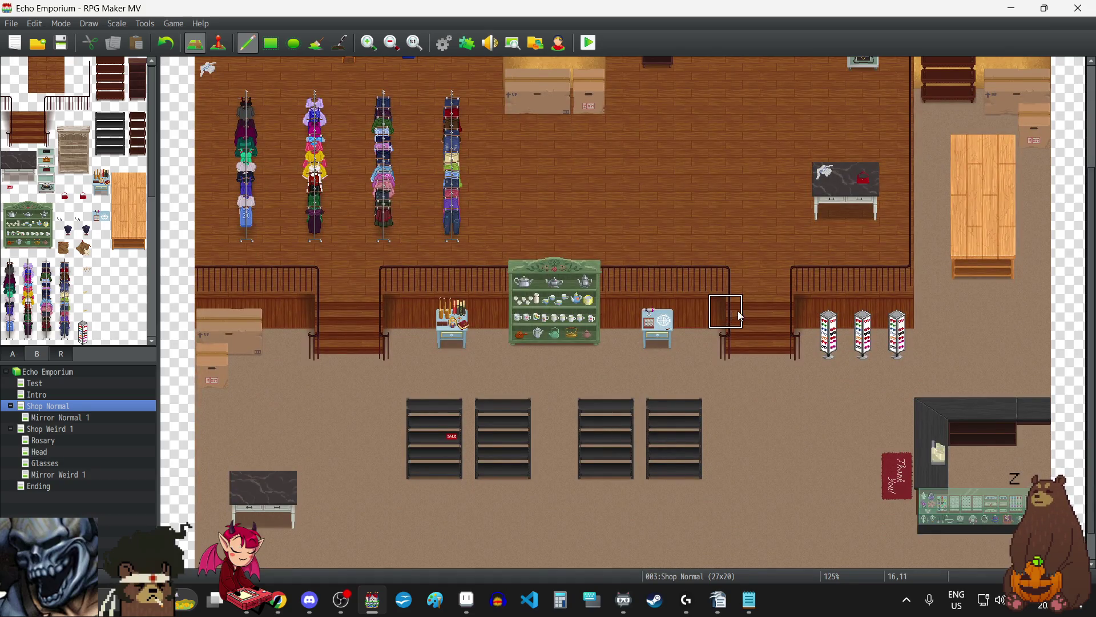
{"action": "scroll", "coordinate": [769, 246], "scroll_direction": "up", "scroll_amount": 5}
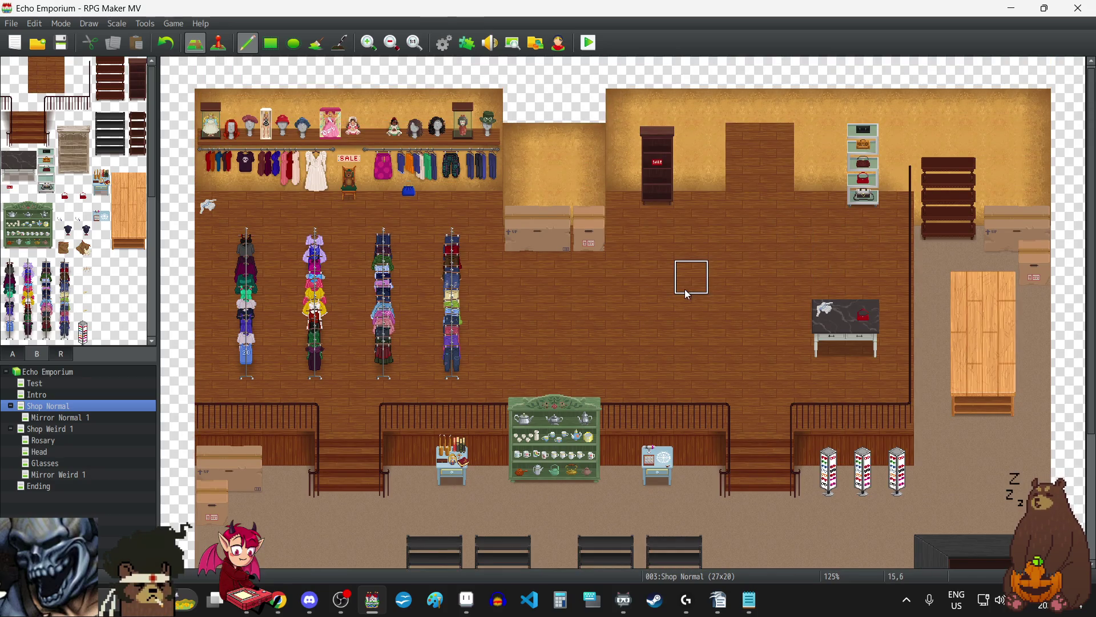
{"action": "scroll", "coordinate": [691, 263], "scroll_direction": "down", "scroll_amount": 4}
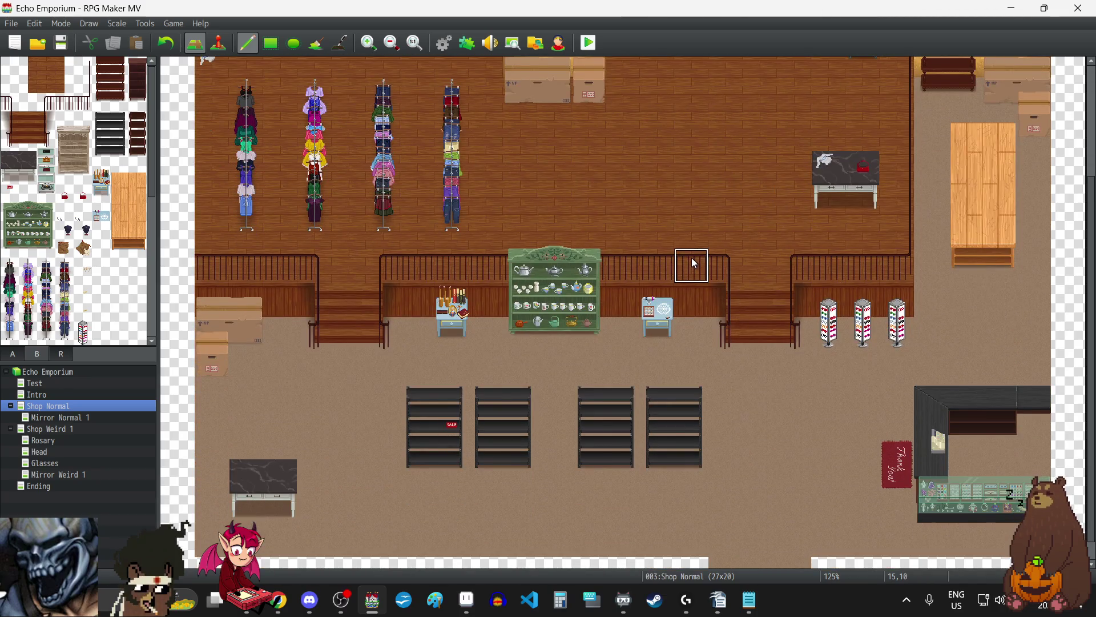
{"action": "scroll", "coordinate": [691, 258], "scroll_direction": "up", "scroll_amount": 5}
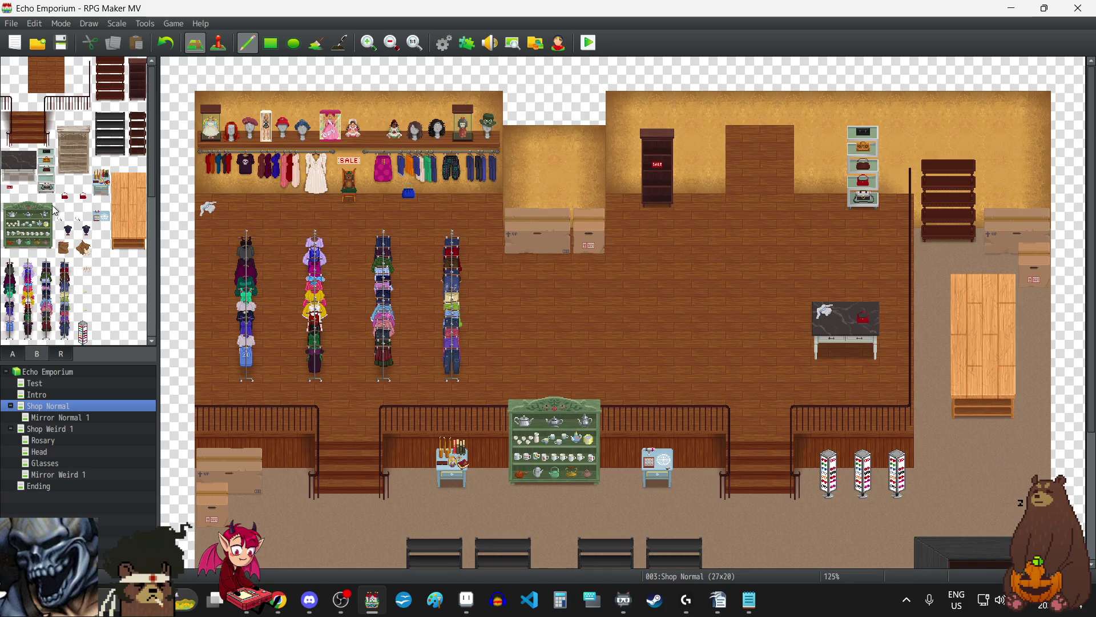
{"action": "left_click_drag", "start_coordinate": [68, 133], "coordinate": [77, 177]}
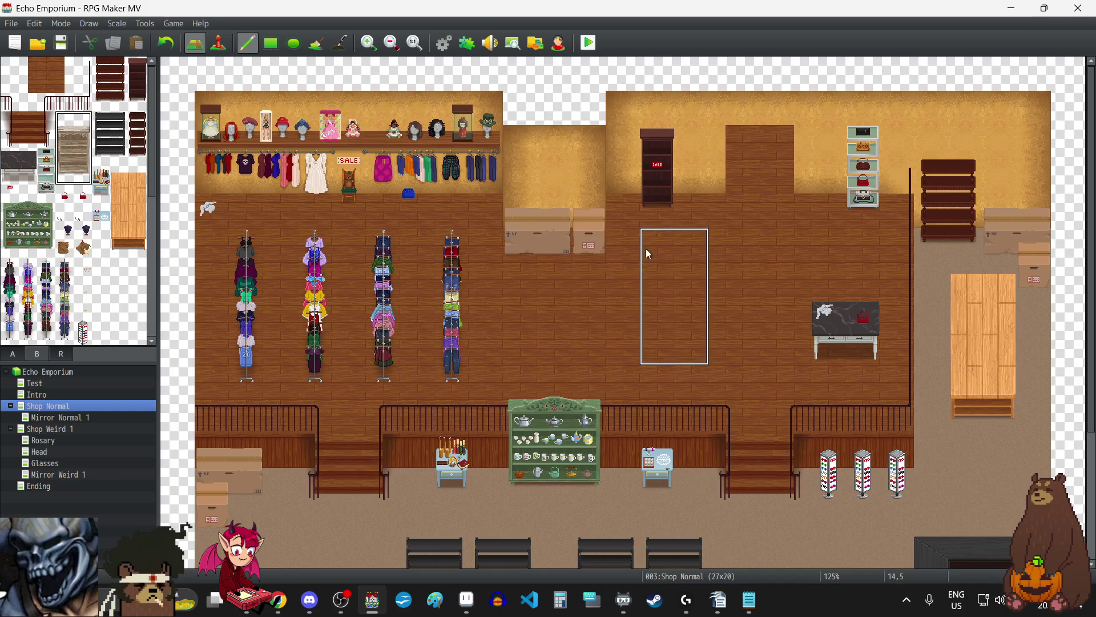
Step: Stamp the tall pale wooden shelf in the open centre upstairs, re-placing it once, then release the brush
{"action": "left_click", "coordinate": [629, 245]}
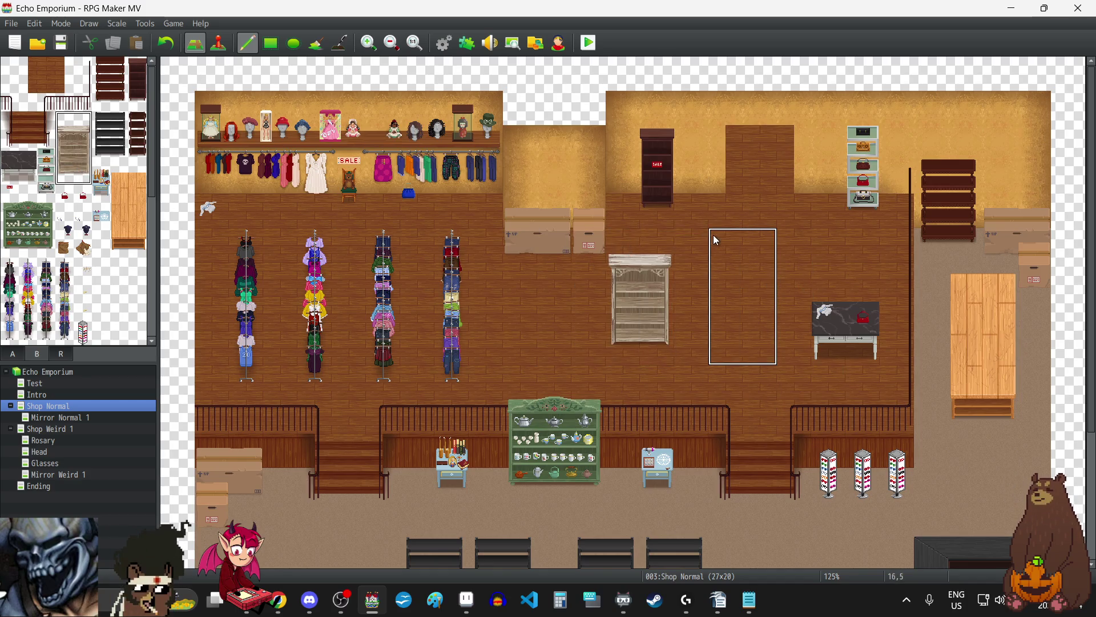
{"action": "left_click", "coordinate": [166, 43]}
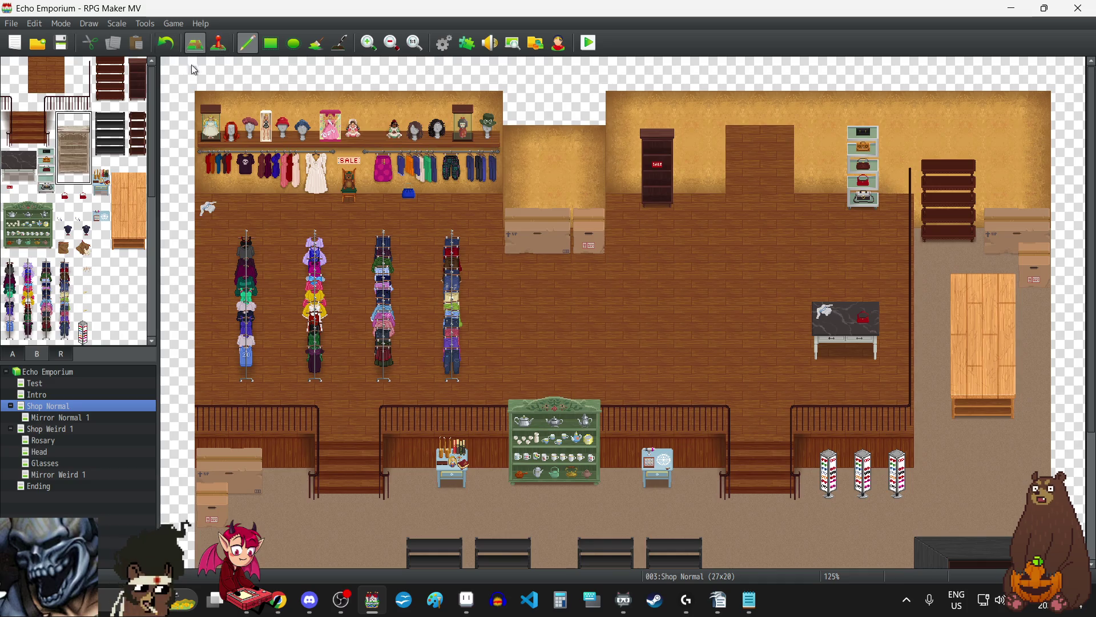
{"action": "left_click", "coordinate": [626, 264]}
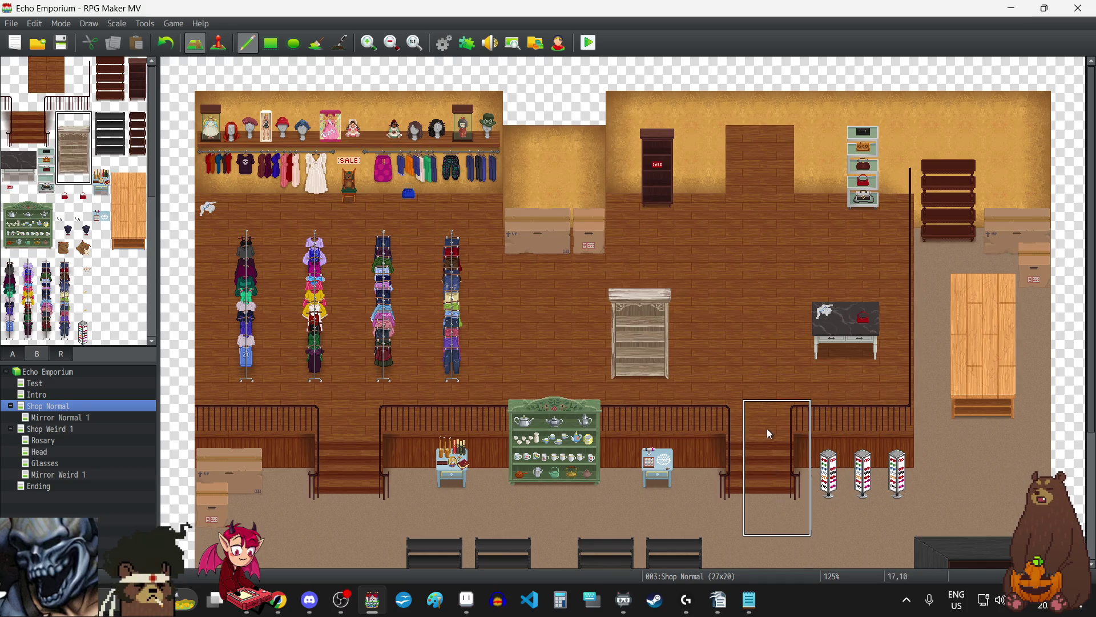
{"action": "scroll", "coordinate": [787, 388], "scroll_direction": "down", "scroll_amount": 4}
{"action": "scroll", "coordinate": [790, 389], "scroll_direction": "up", "scroll_amount": 4}
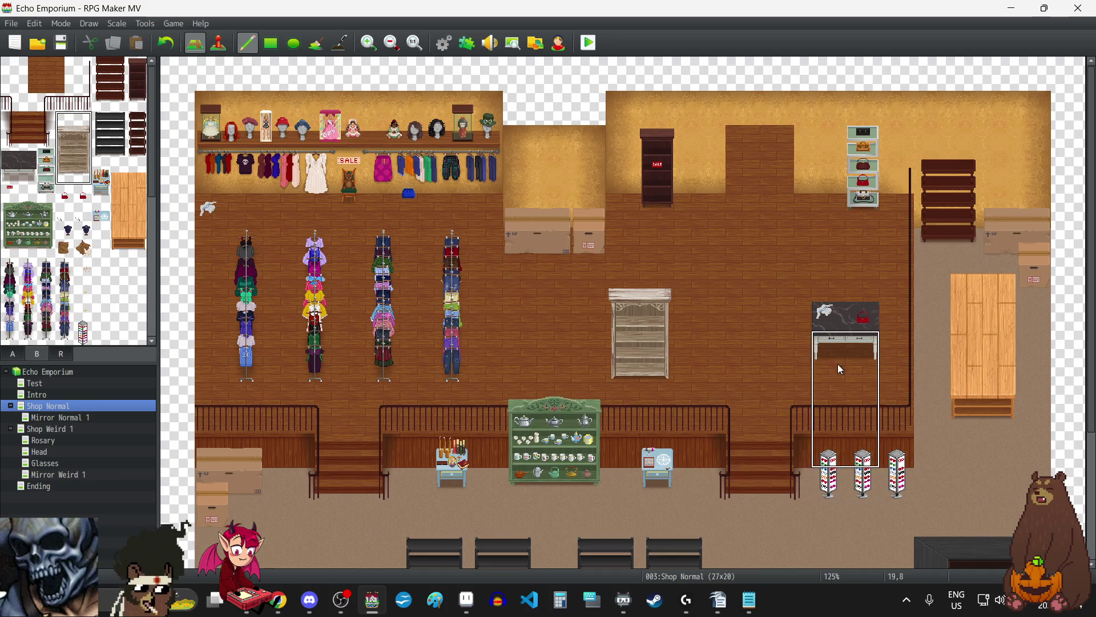
{"action": "right_click", "coordinate": [766, 325]}
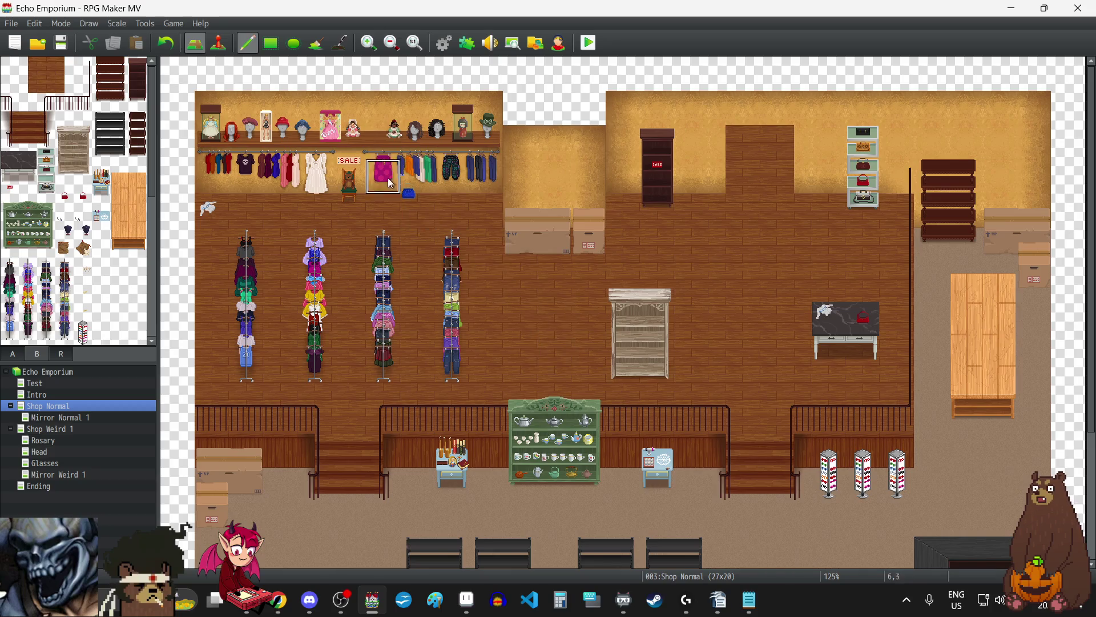
Step: Undo the pale upstairs shelf, look over the map, then open the dog photo in the browser
{"action": "left_click", "coordinate": [167, 43]}
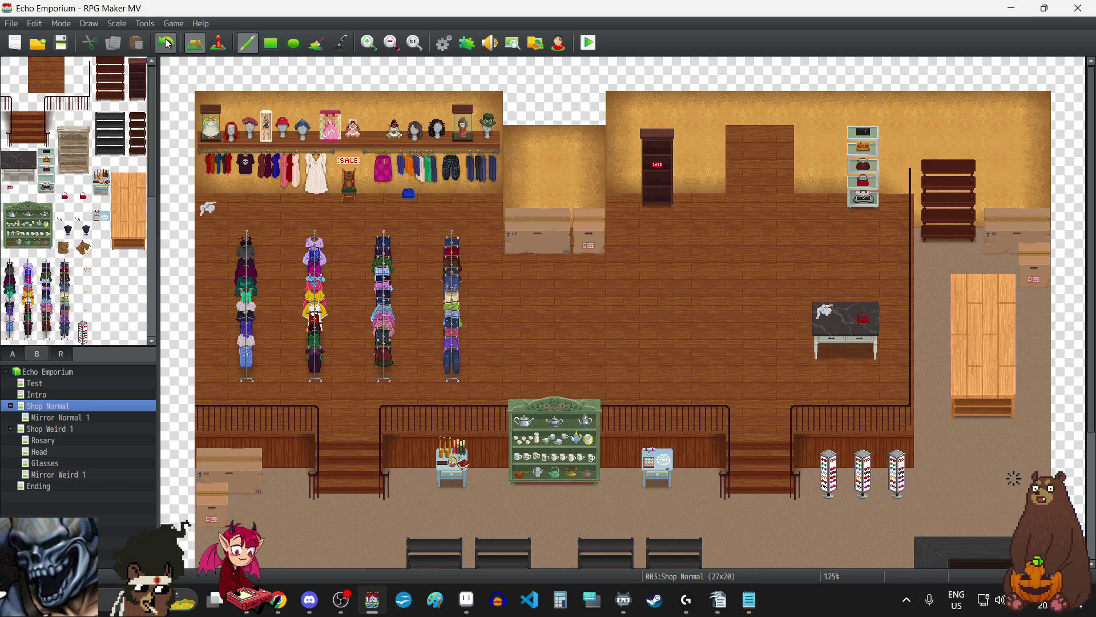
{"action": "scroll", "coordinate": [671, 280], "scroll_direction": "down", "scroll_amount": 5}
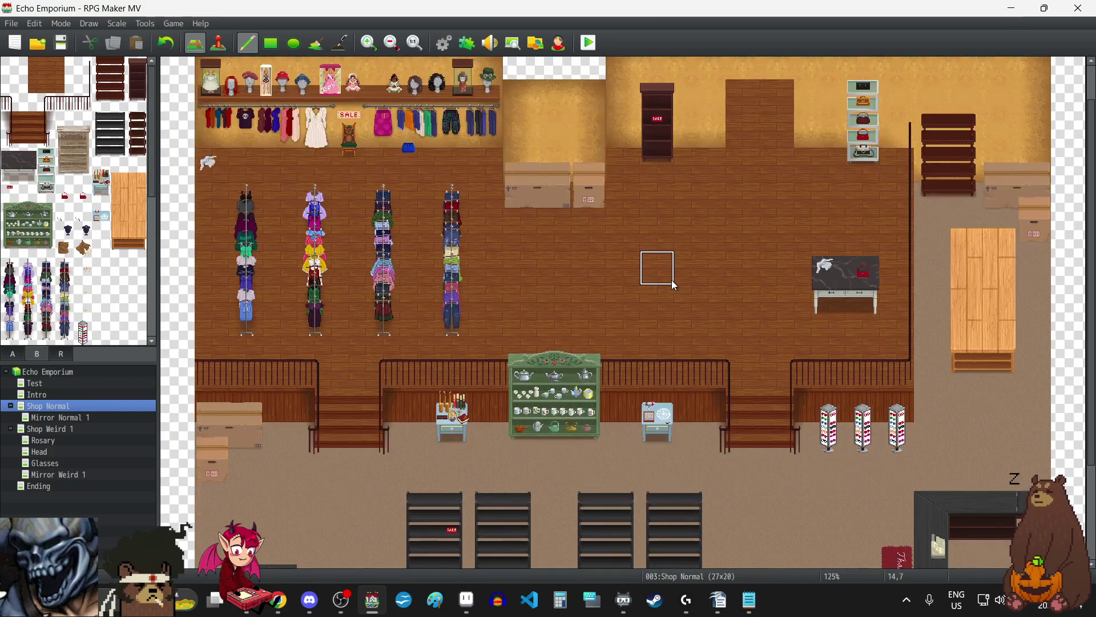
{"action": "scroll", "coordinate": [725, 381], "scroll_direction": "up", "scroll_amount": 5}
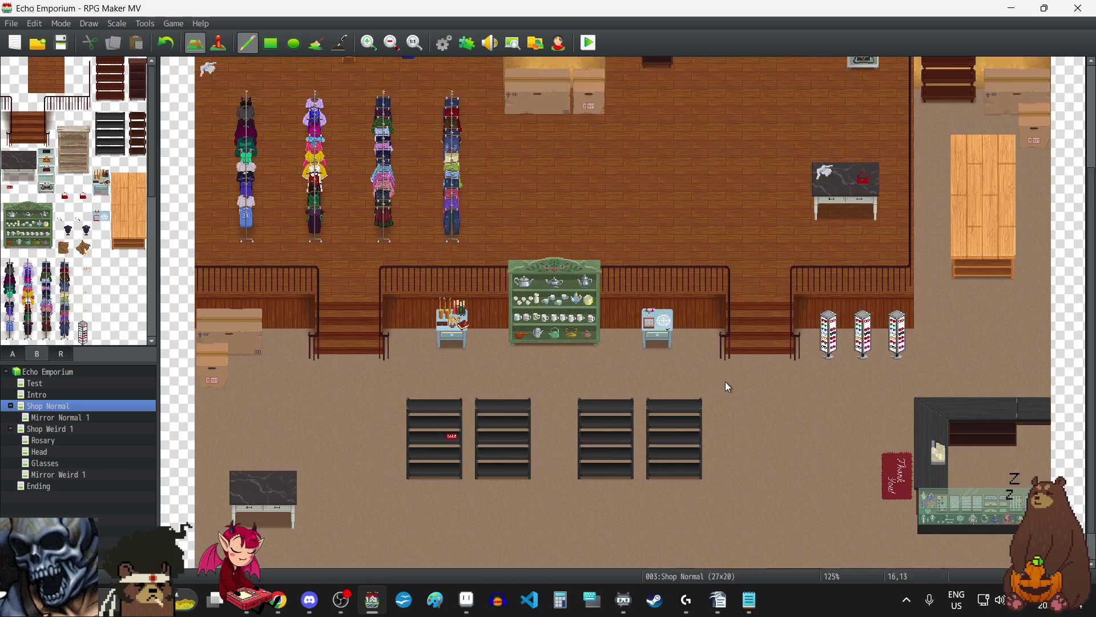
{"action": "scroll", "coordinate": [727, 378], "scroll_direction": "down", "scroll_amount": 1}
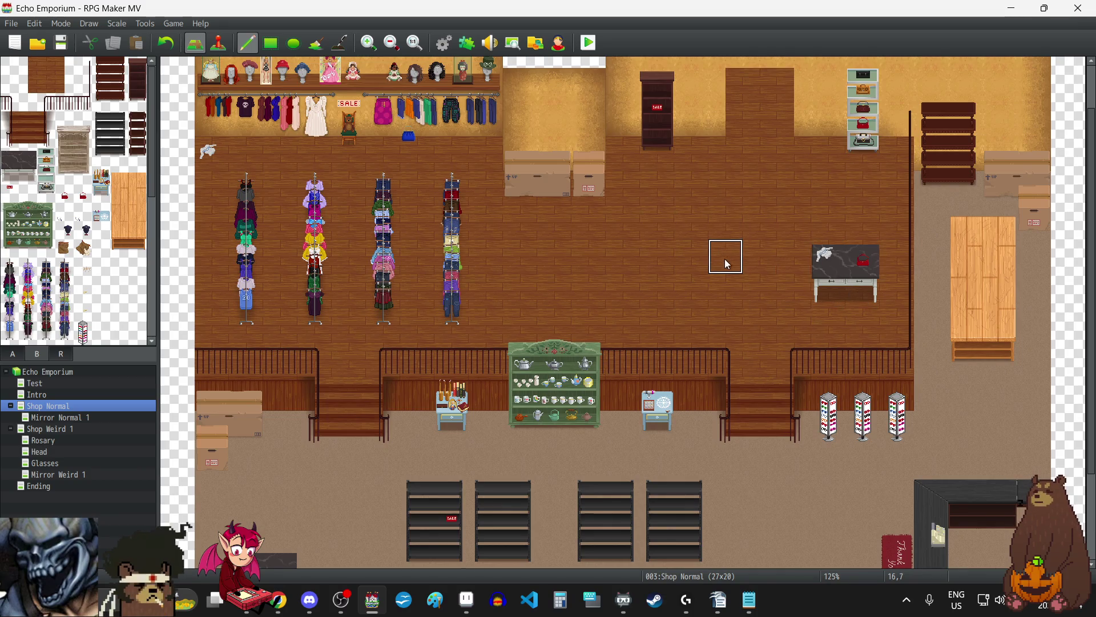
{"action": "scroll", "coordinate": [727, 264], "scroll_direction": "down", "scroll_amount": 1}
{"action": "scroll", "coordinate": [725, 262], "scroll_direction": "down", "scroll_amount": 1}
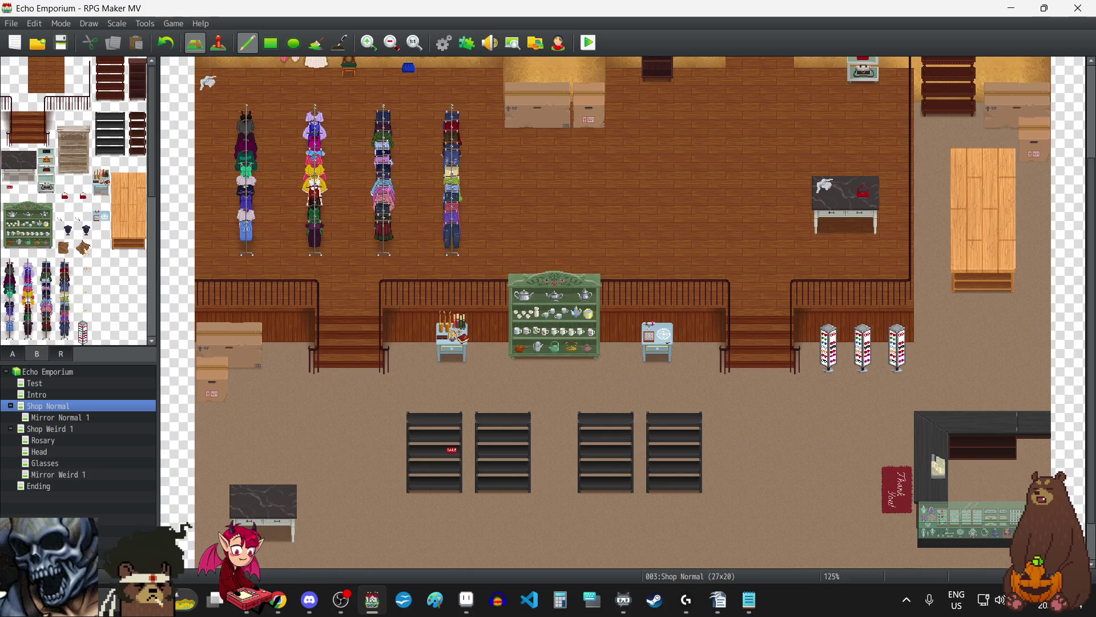
{"action": "scroll", "coordinate": [715, 449], "scroll_direction": "down", "scroll_amount": 3}
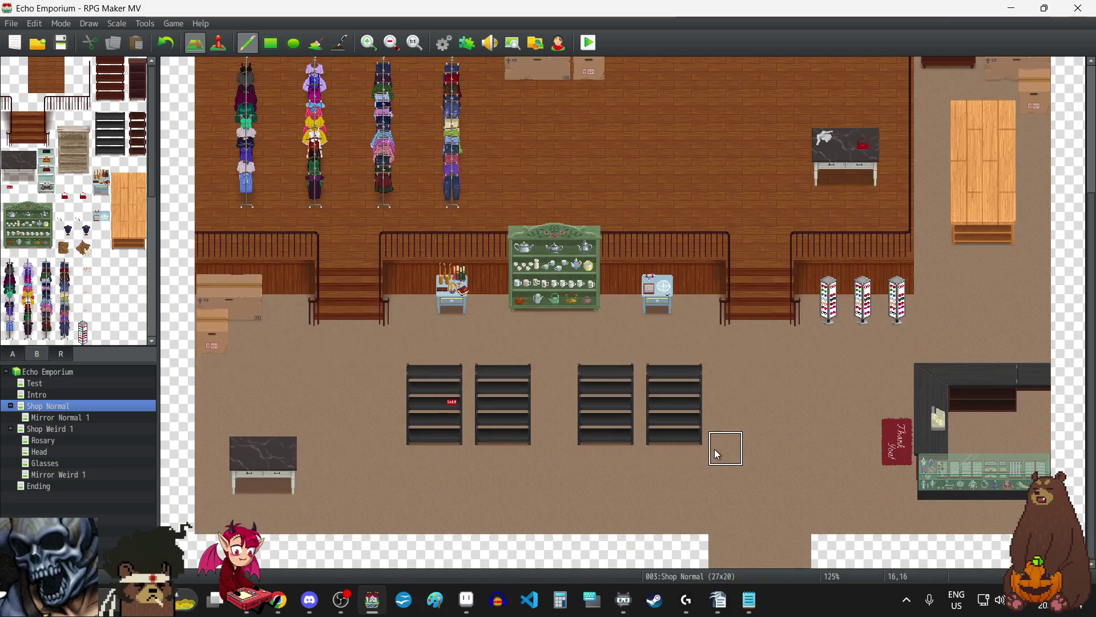
{"action": "scroll", "coordinate": [716, 451], "scroll_direction": "up", "scroll_amount": 5}
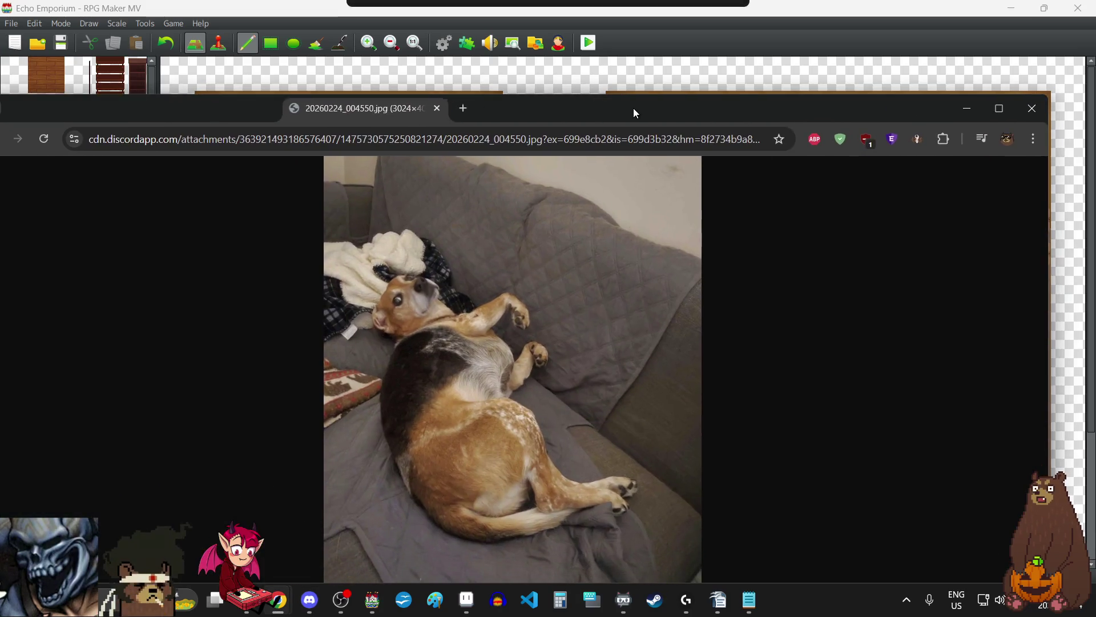
{"action": "double_click", "coordinate": [633, 108]}
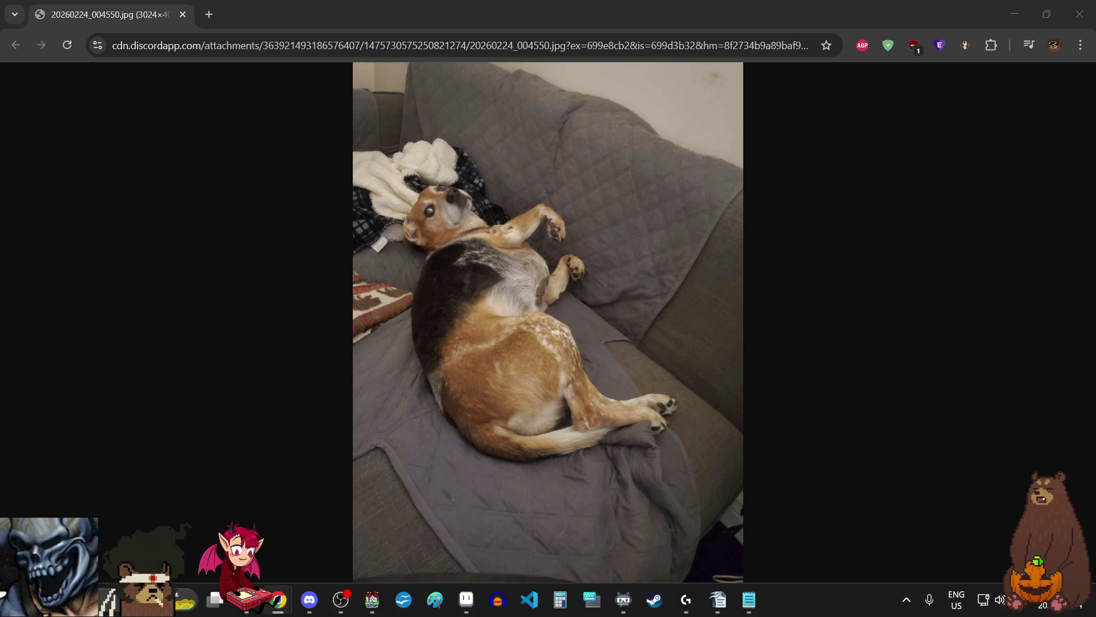
Step: Toggle the dog photo between full size and fit-to-window, then Alt+Tab back to RPG Maker MV
{"action": "left_click", "coordinate": [434, 206]}
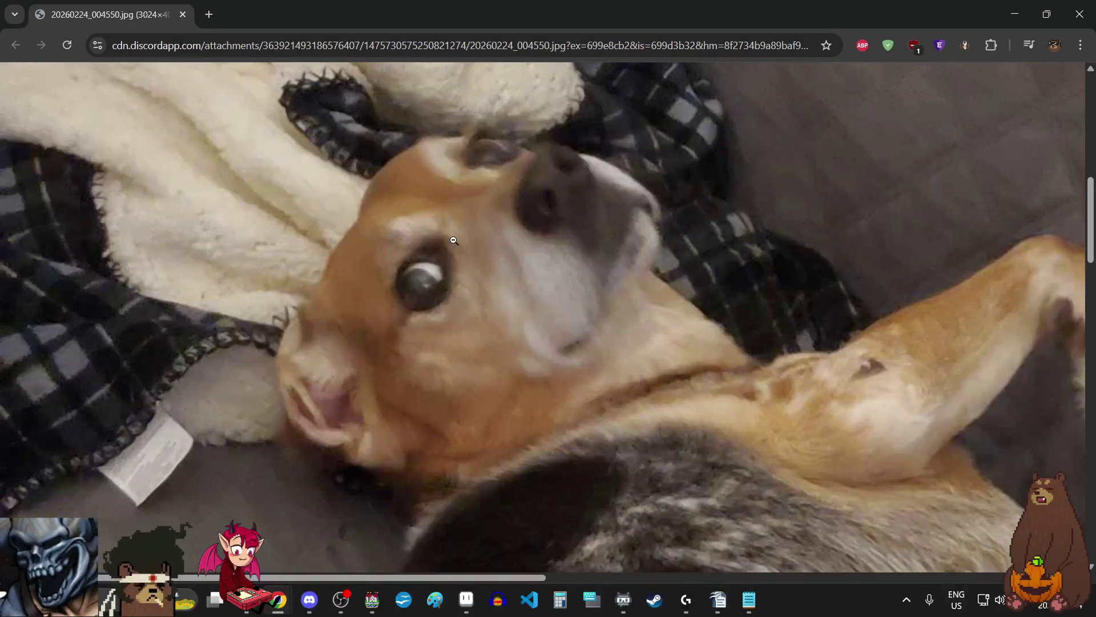
{"action": "left_click", "coordinate": [670, 264]}
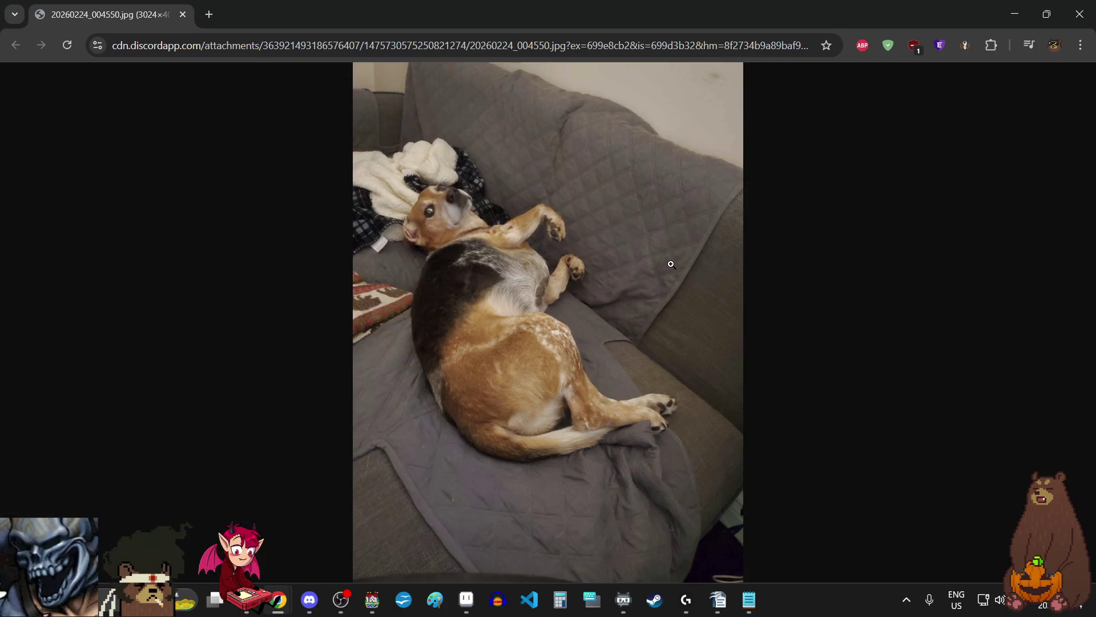
{"action": "left_click", "coordinate": [524, 249]}
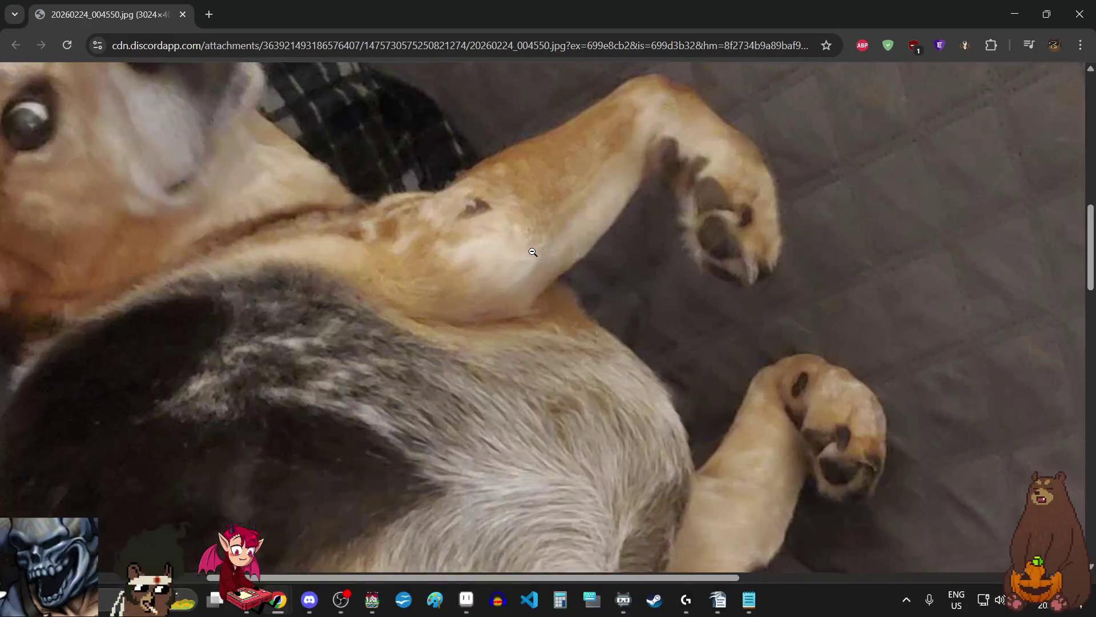
{"action": "scroll", "coordinate": [529, 250], "scroll_direction": "up", "scroll_amount": 3}
{"action": "left_click", "coordinate": [532, 252]}
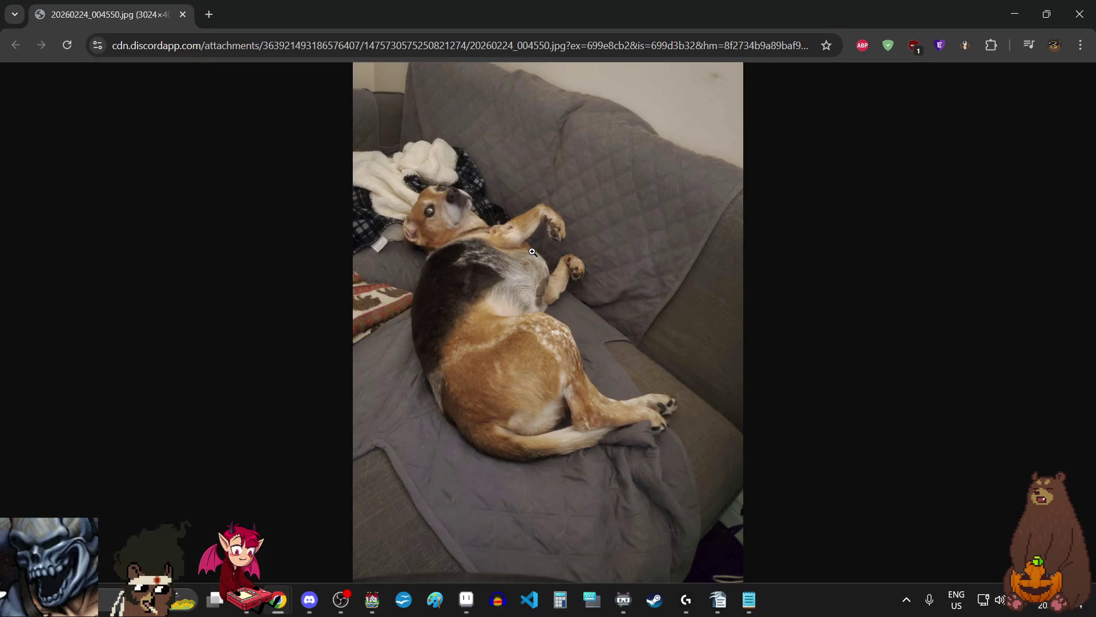
{"action": "left_click", "coordinate": [455, 281]}
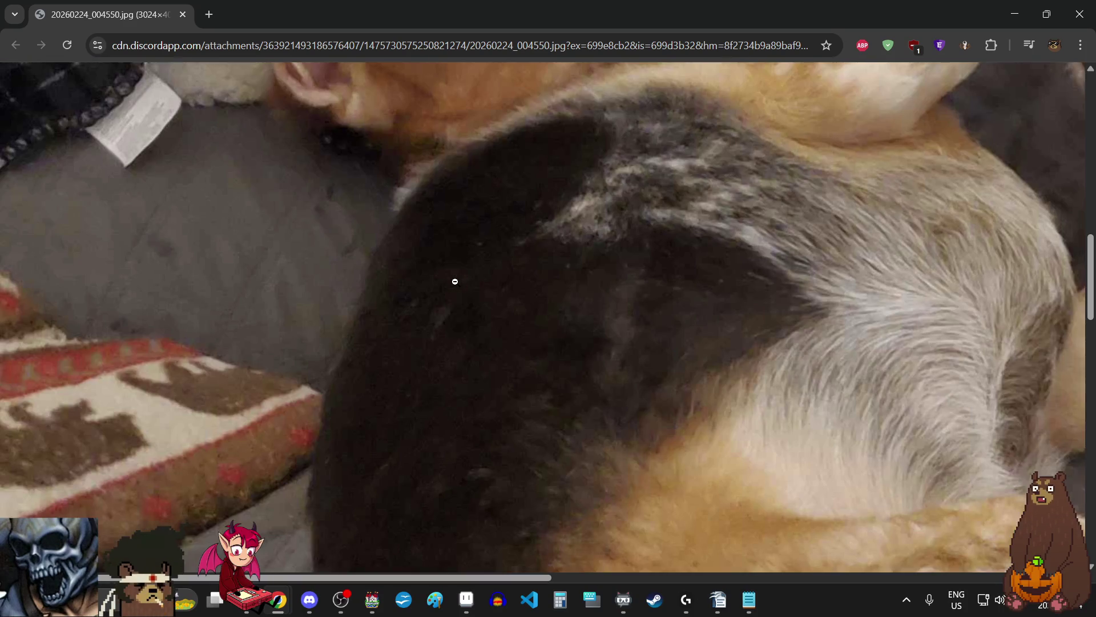
{"action": "scroll", "coordinate": [869, 351], "scroll_direction": "up", "scroll_amount": 5}
{"action": "scroll", "coordinate": [868, 351], "scroll_direction": "down", "scroll_amount": 5}
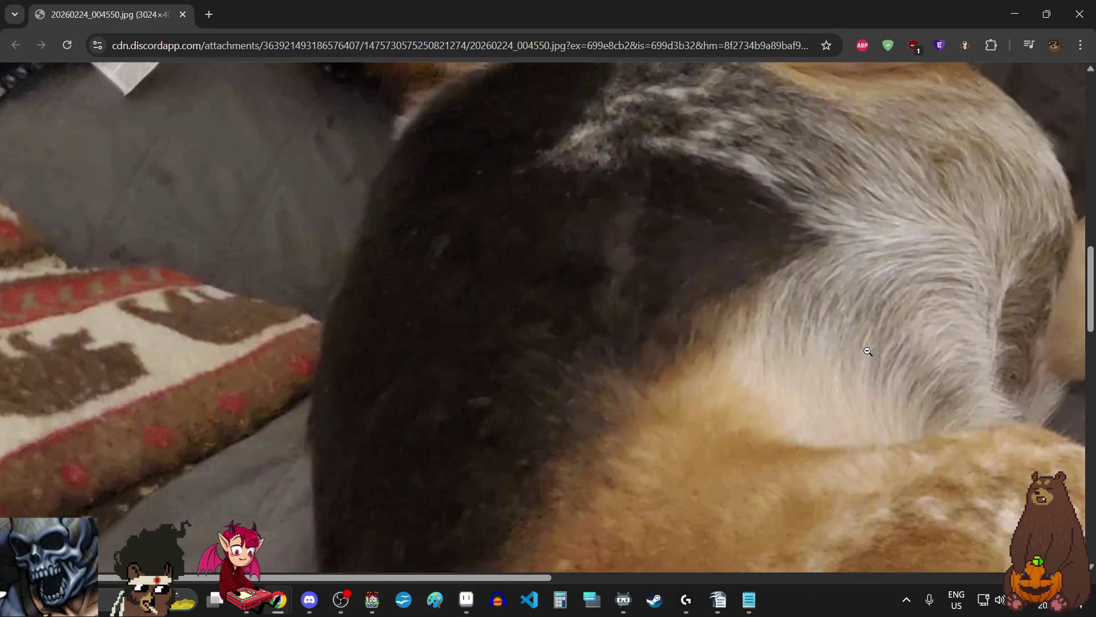
{"action": "key", "text": "alt+Tab"}
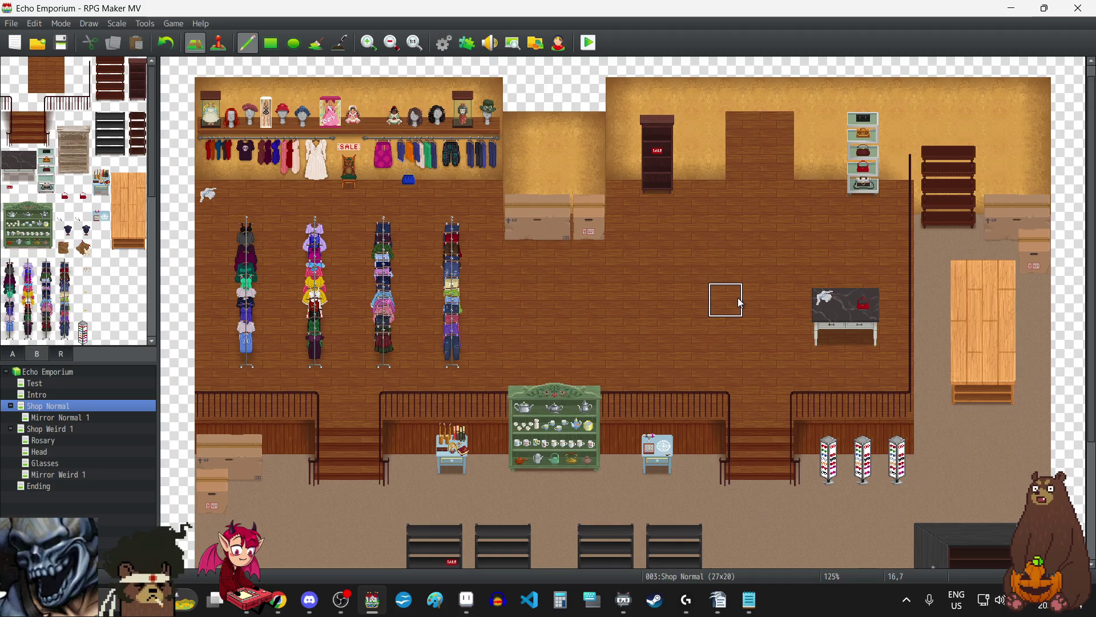
{"action": "scroll", "coordinate": [741, 302], "scroll_direction": "down", "scroll_amount": 5}
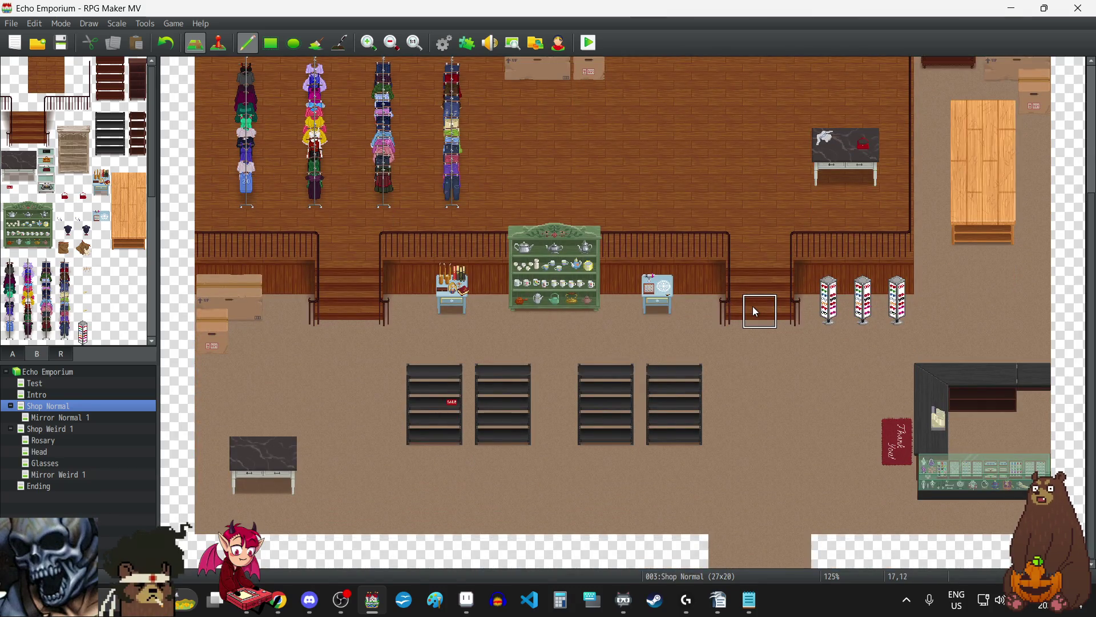
{"action": "scroll", "coordinate": [755, 312], "scroll_direction": "up", "scroll_amount": 5}
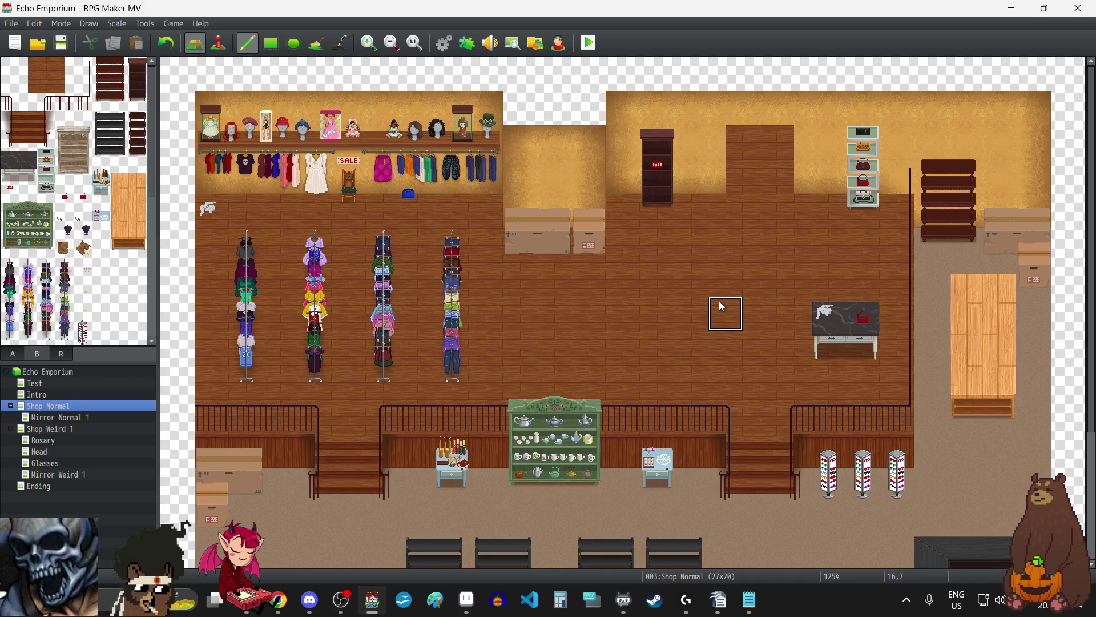
{"action": "scroll", "coordinate": [720, 306], "scroll_direction": "down", "scroll_amount": 5}
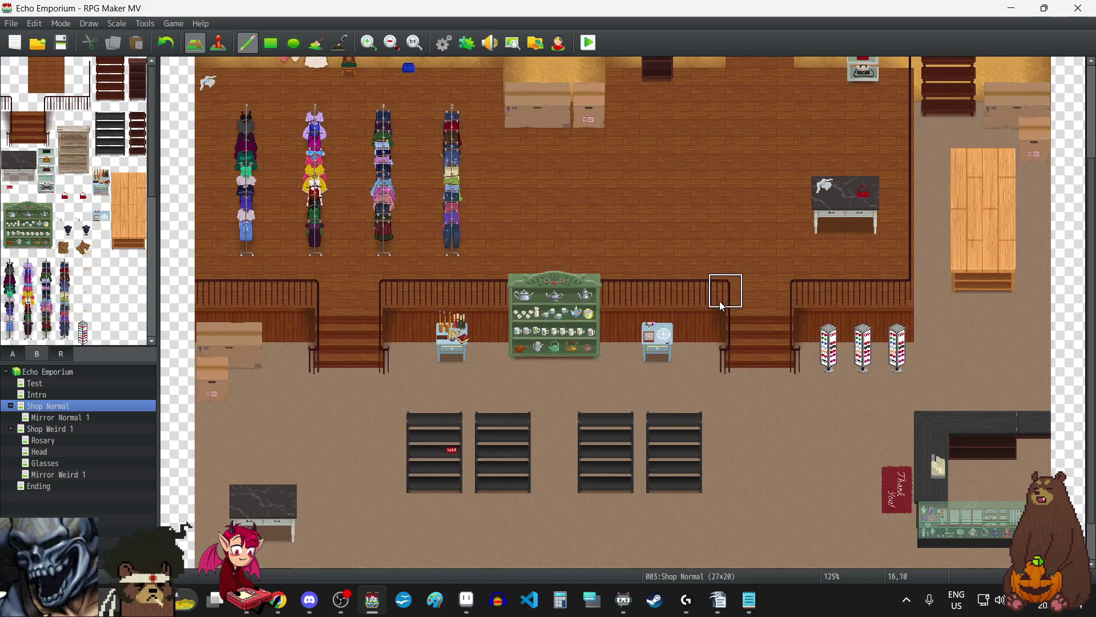
{"action": "scroll", "coordinate": [723, 307], "scroll_direction": "down", "scroll_amount": 2}
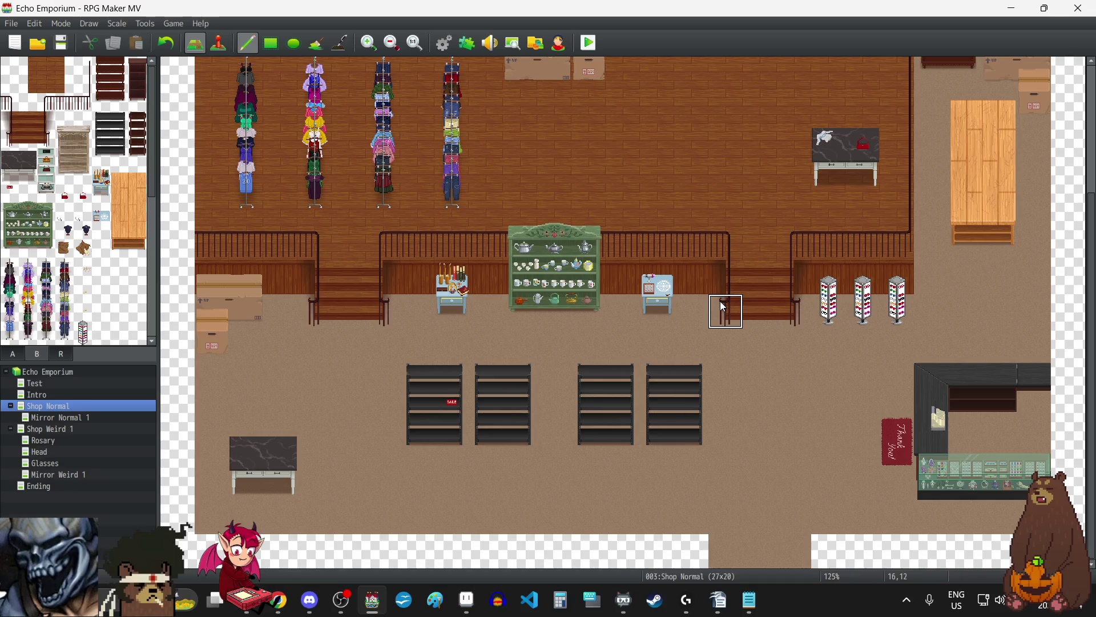
{"action": "scroll", "coordinate": [715, 312], "scroll_direction": "up", "scroll_amount": 5}
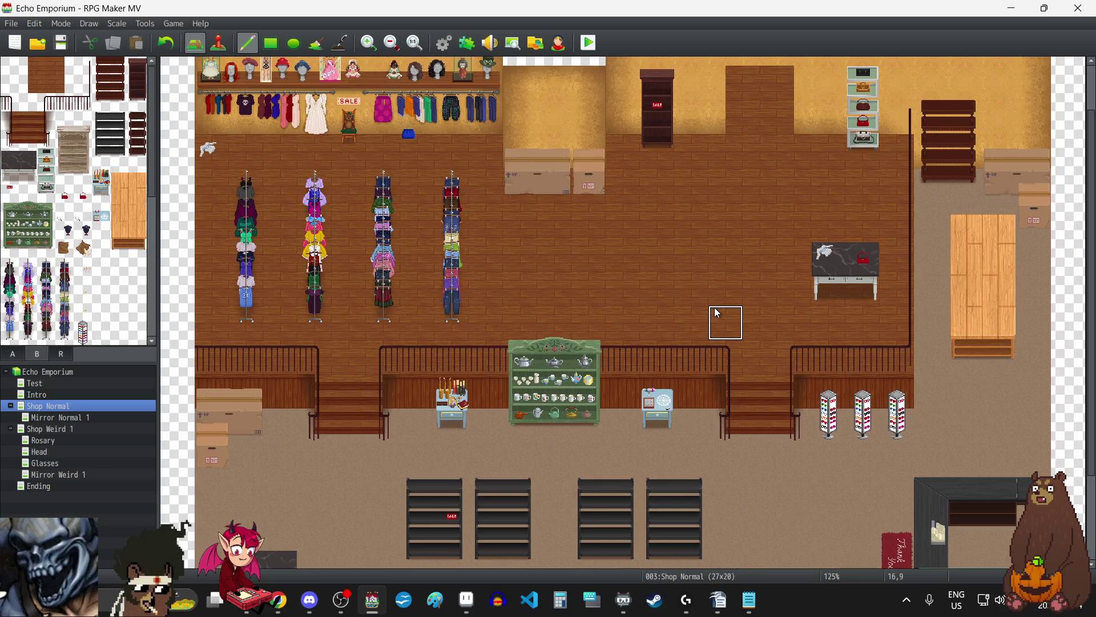
{"action": "scroll", "coordinate": [715, 308], "scroll_direction": "down", "scroll_amount": 5}
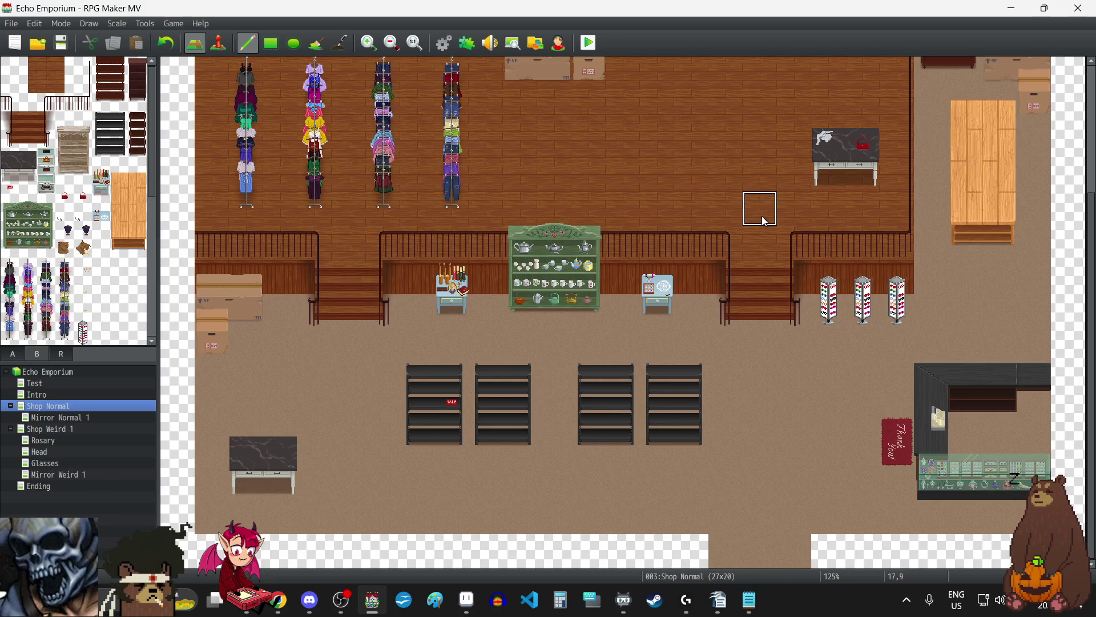
{"action": "scroll", "coordinate": [762, 216], "scroll_direction": "up", "scroll_amount": 5}
{"action": "scroll", "coordinate": [762, 214], "scroll_direction": "down", "scroll_amount": 2}
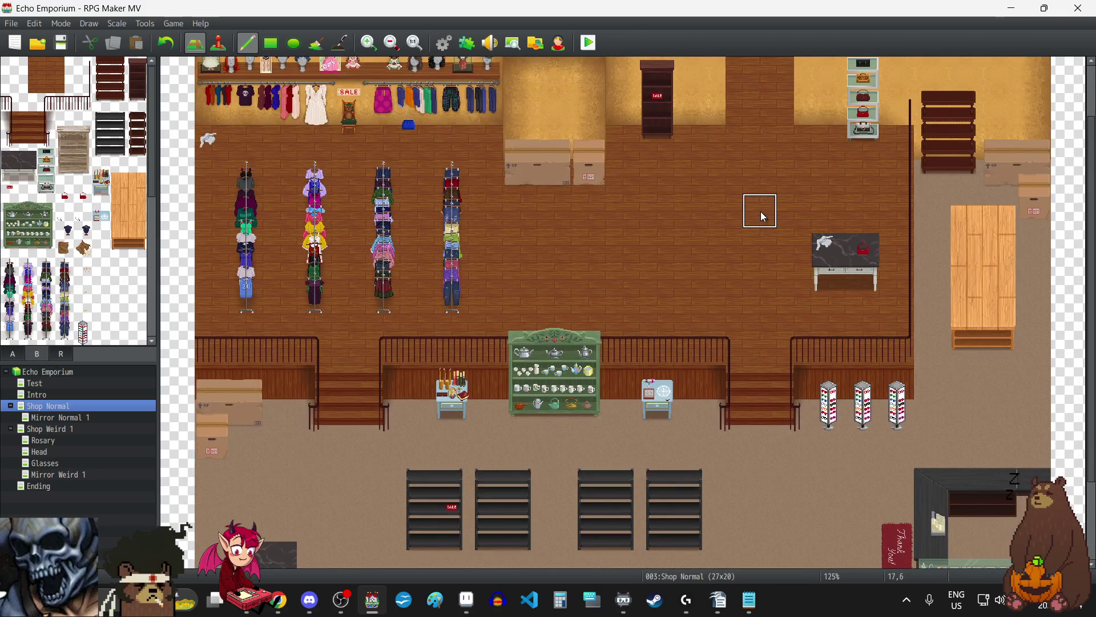
{"action": "scroll", "coordinate": [760, 211], "scroll_direction": "down", "scroll_amount": 2}
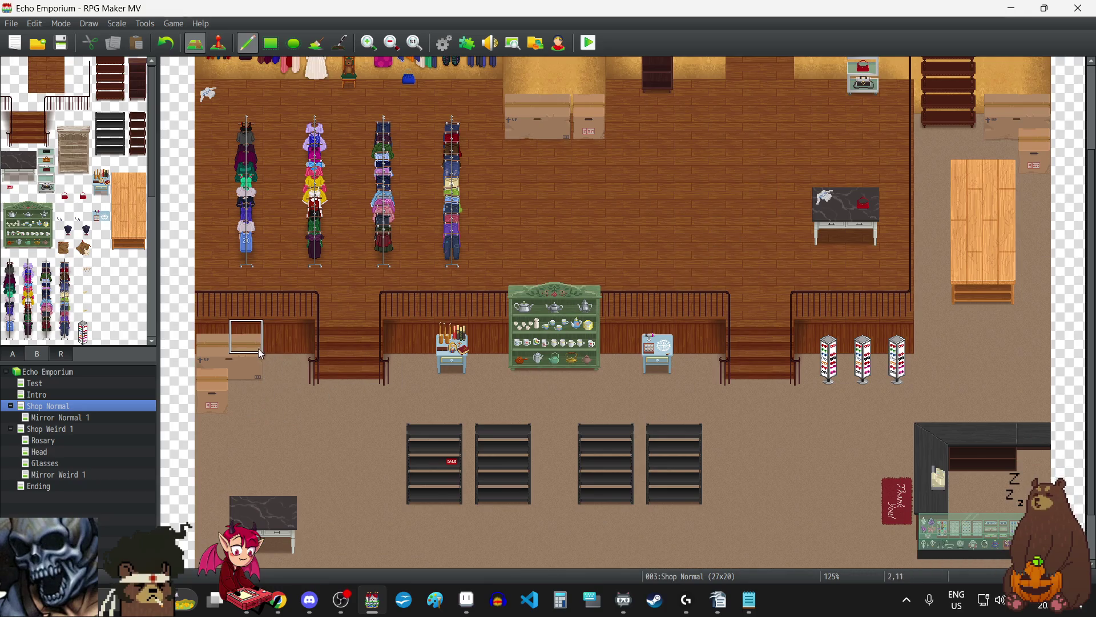
Step: Erase the cardboard box stack on the lower-left floor with the blank tile from tileset A
{"action": "left_click", "coordinate": [13, 354]}
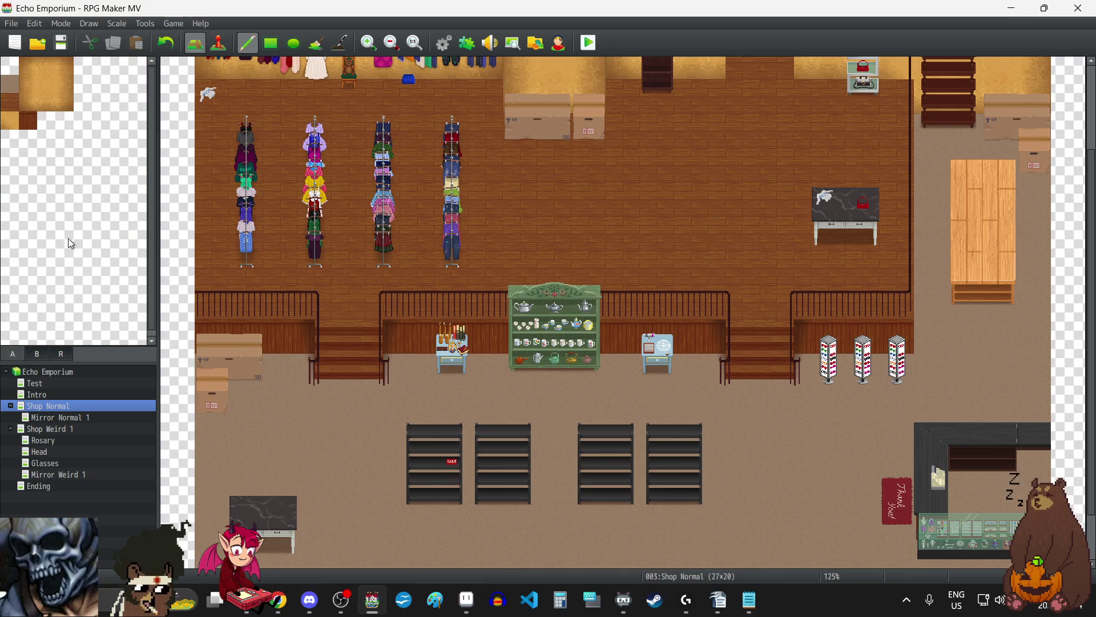
{"action": "left_click", "coordinate": [28, 120]}
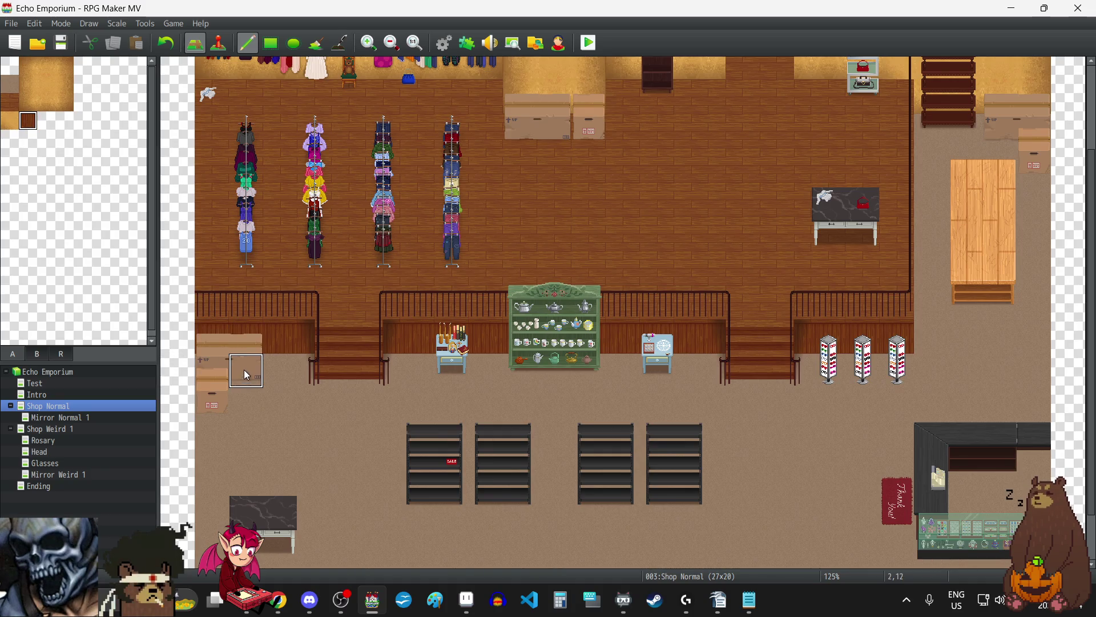
{"action": "scroll", "coordinate": [1064, 187], "scroll_direction": "up", "scroll_amount": 2}
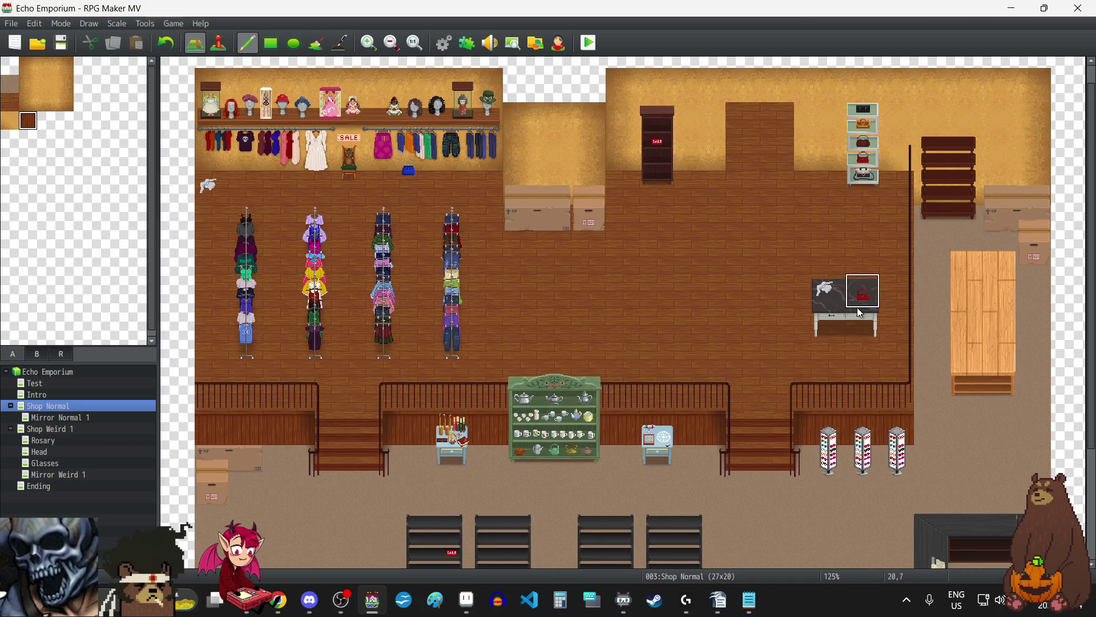
{"action": "scroll", "coordinate": [846, 291], "scroll_direction": "down", "scroll_amount": 3}
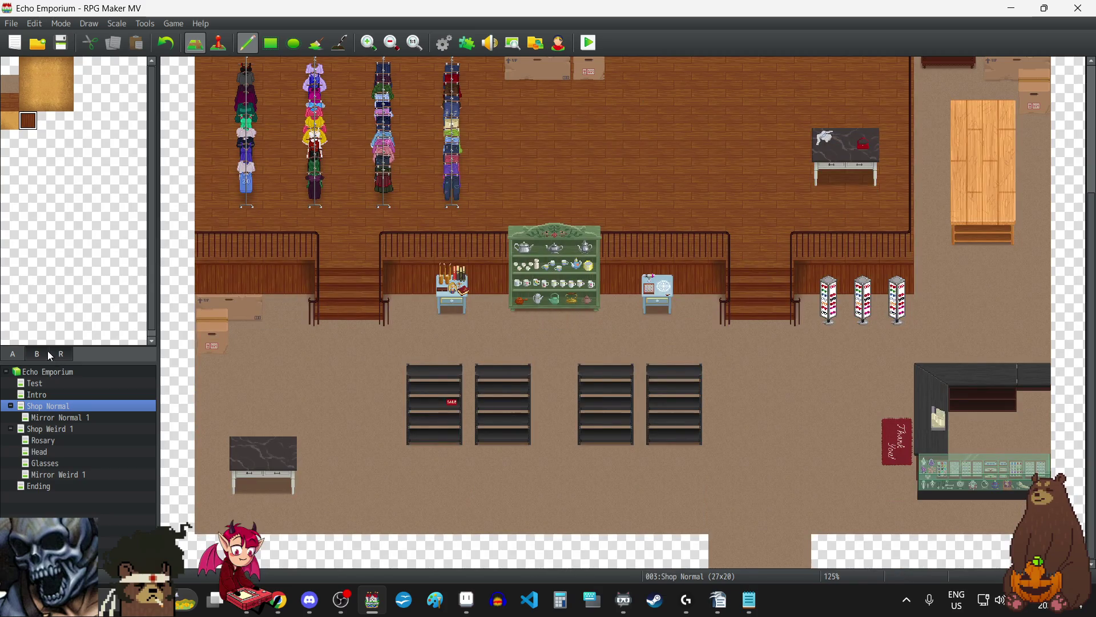
{"action": "left_click", "coordinate": [9, 84]}
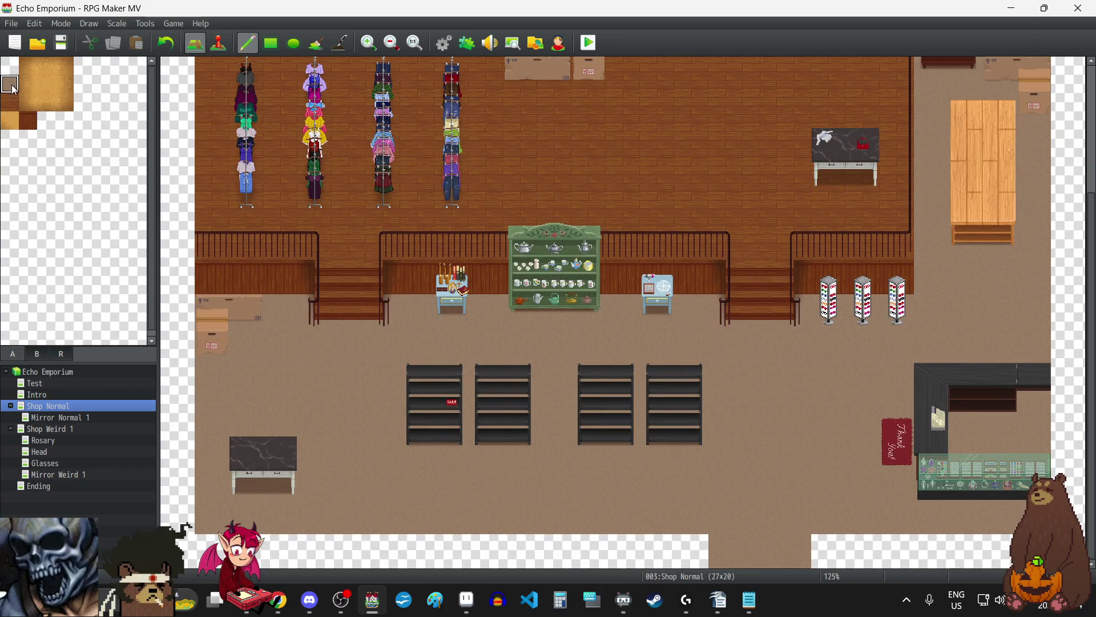
{"action": "mouse_move", "coordinate": [211, 326]}
{"action": "left_mouse_down"}
{"action": "mouse_move", "coordinate": [239, 317]}
{"action": "mouse_move", "coordinate": [217, 314]}
{"action": "mouse_move", "coordinate": [213, 334]}
{"action": "left_mouse_up"}
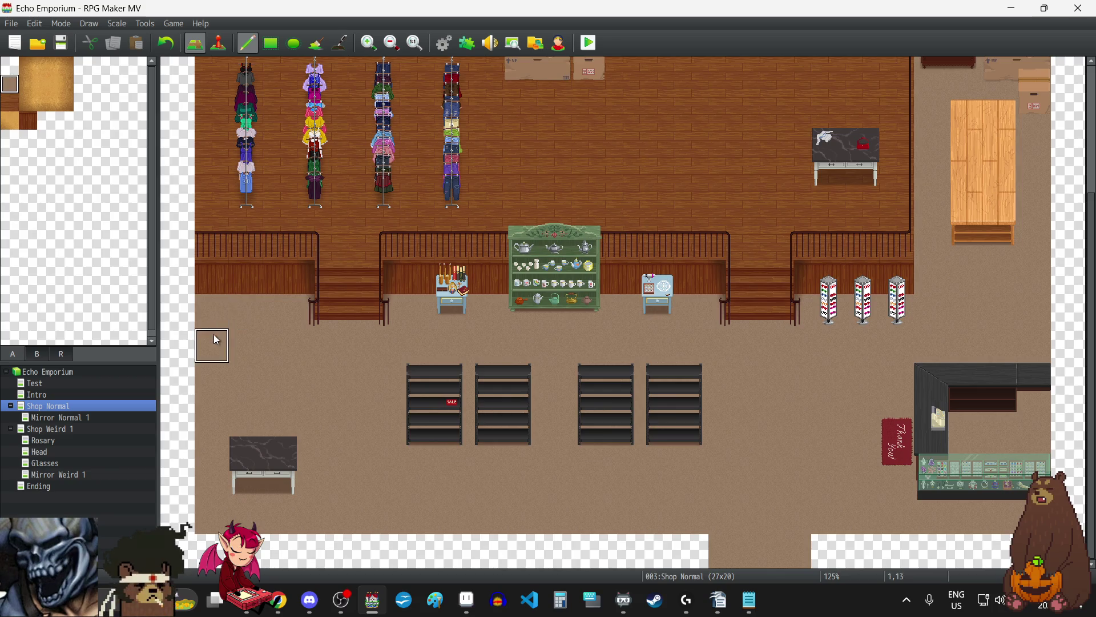
{"action": "left_click", "coordinate": [46, 359]}
{"action": "mouse_move", "coordinate": [87, 175]}
{"action": "left_mouse_down"}
{"action": "mouse_move", "coordinate": [63, 165]}
{"action": "mouse_move", "coordinate": [64, 121]}
{"action": "left_mouse_up"}
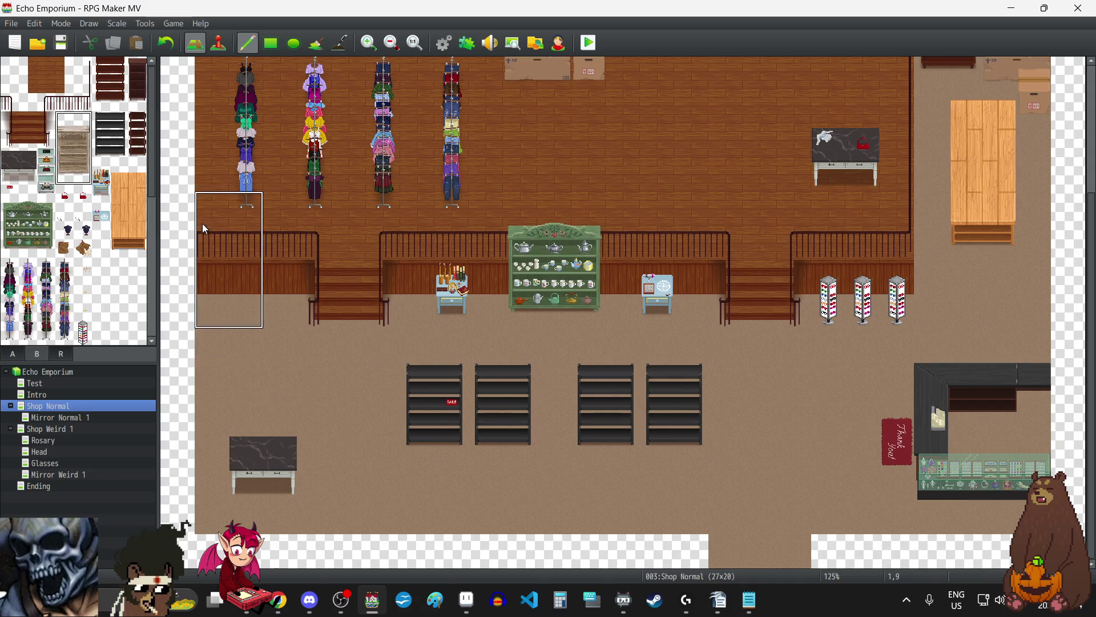
Step: Try the pale bookshelf near the railing's left end twice, undoing both misplacements
{"action": "left_click", "coordinate": [231, 219]}
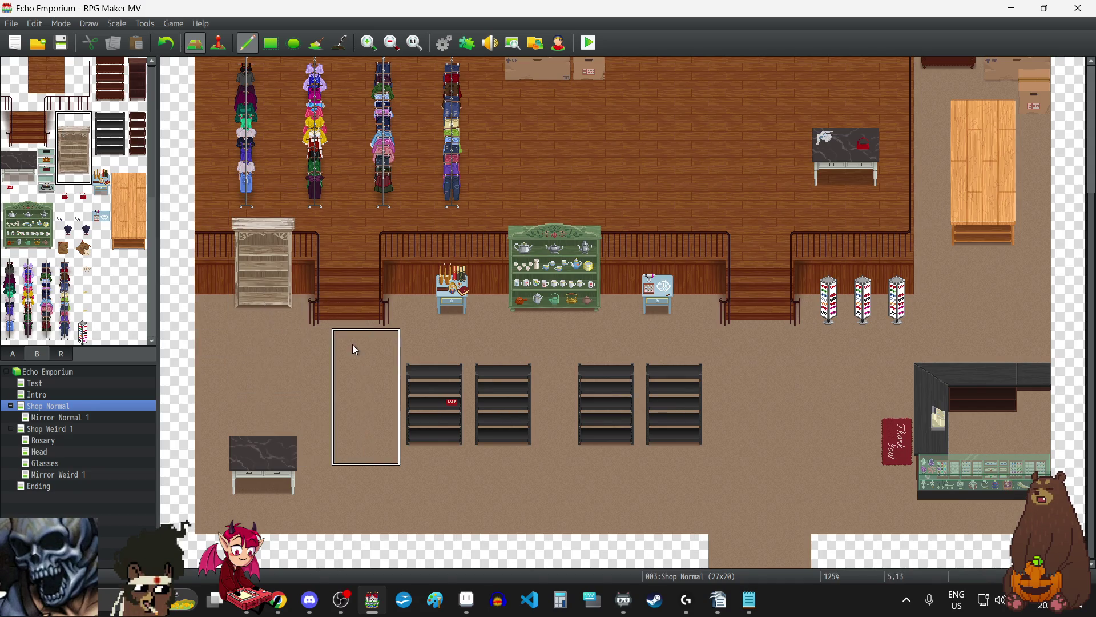
{"action": "left_click", "coordinate": [160, 49]}
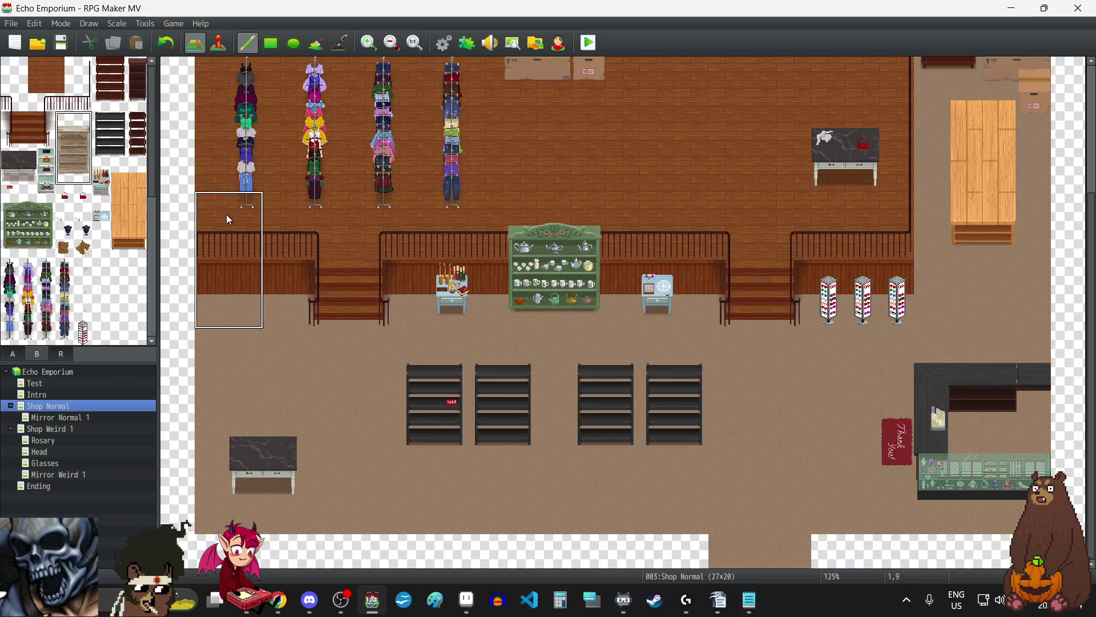
{"action": "left_click", "coordinate": [228, 239]}
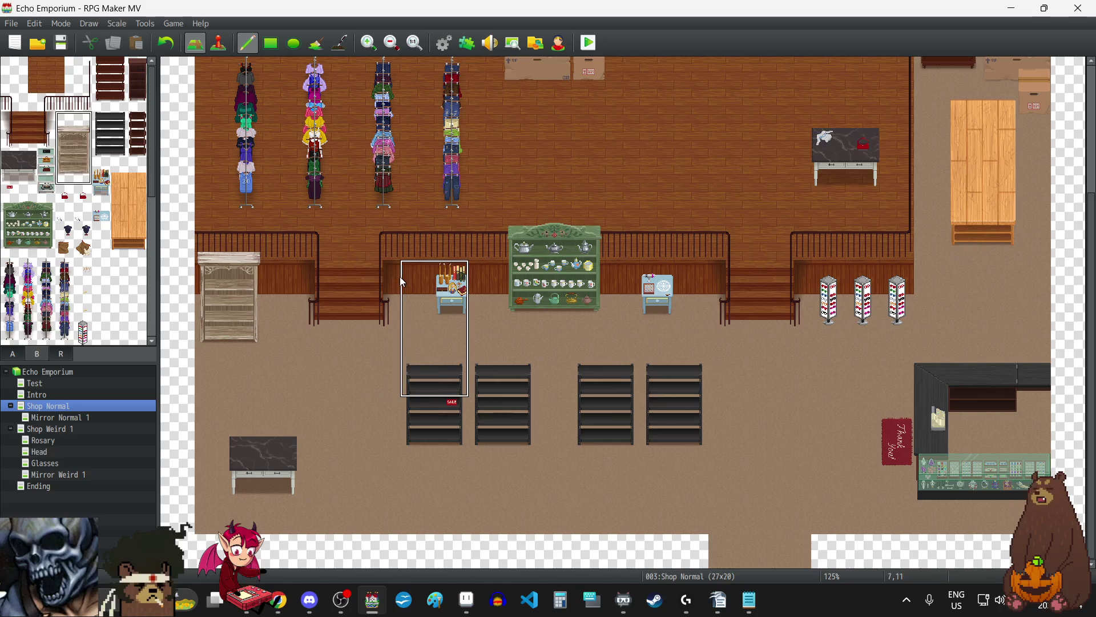
{"action": "scroll", "coordinate": [403, 281], "scroll_direction": "up", "scroll_amount": 2}
{"action": "left_click", "coordinate": [165, 46]}
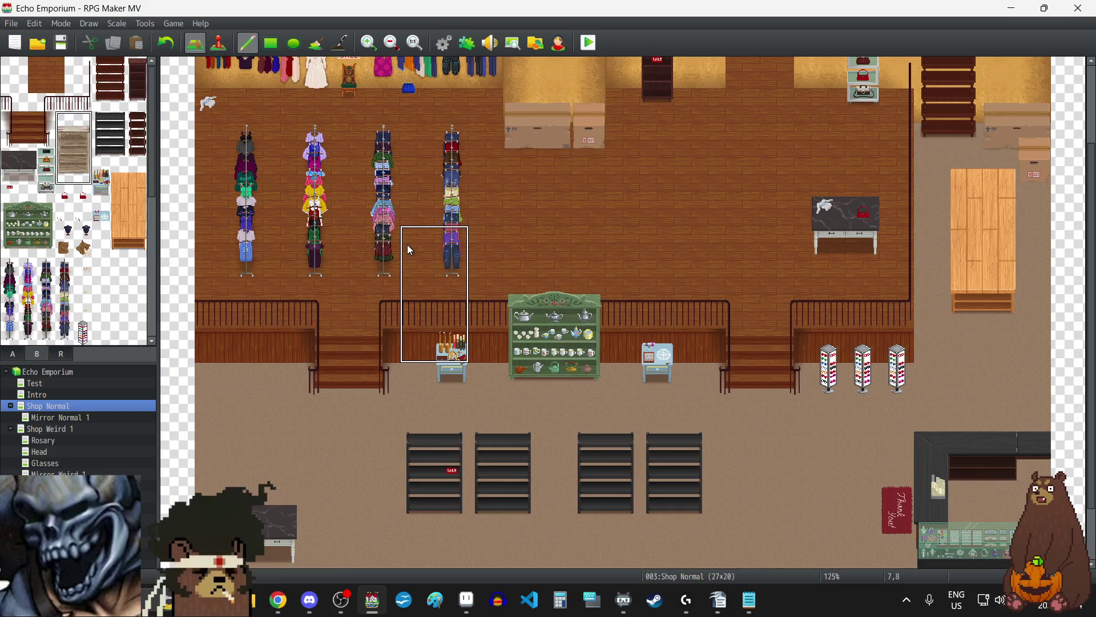
Step: Stand the tall pale bookshelf at the railing's left end and select the two-tile cardboard box
{"action": "left_click", "coordinate": [245, 290]}
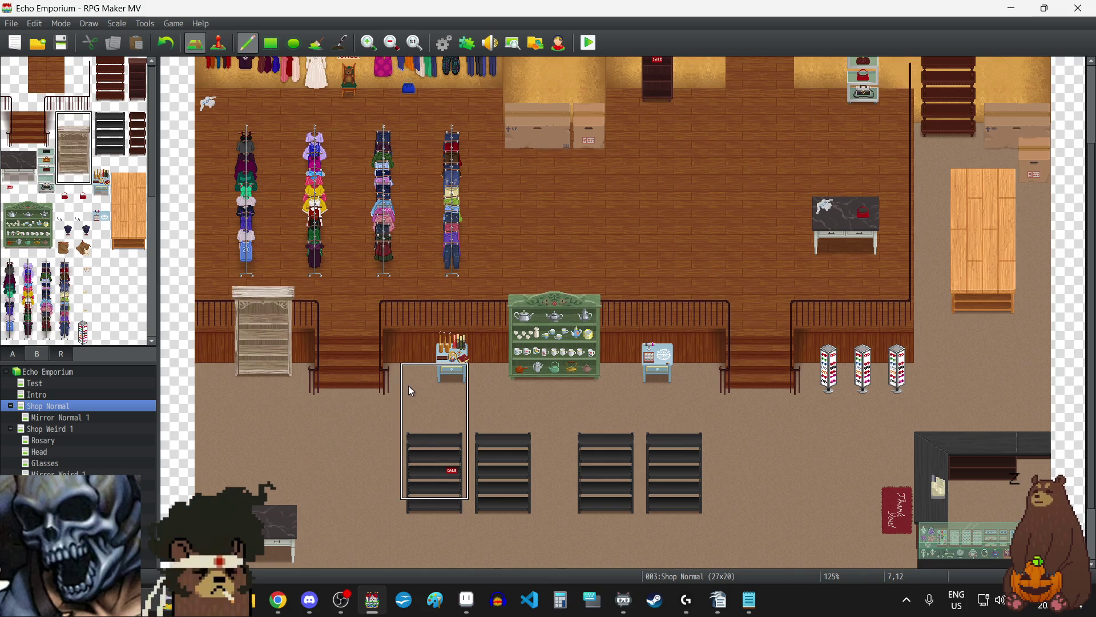
{"action": "scroll", "coordinate": [40, 267], "scroll_direction": "down", "scroll_amount": 10}
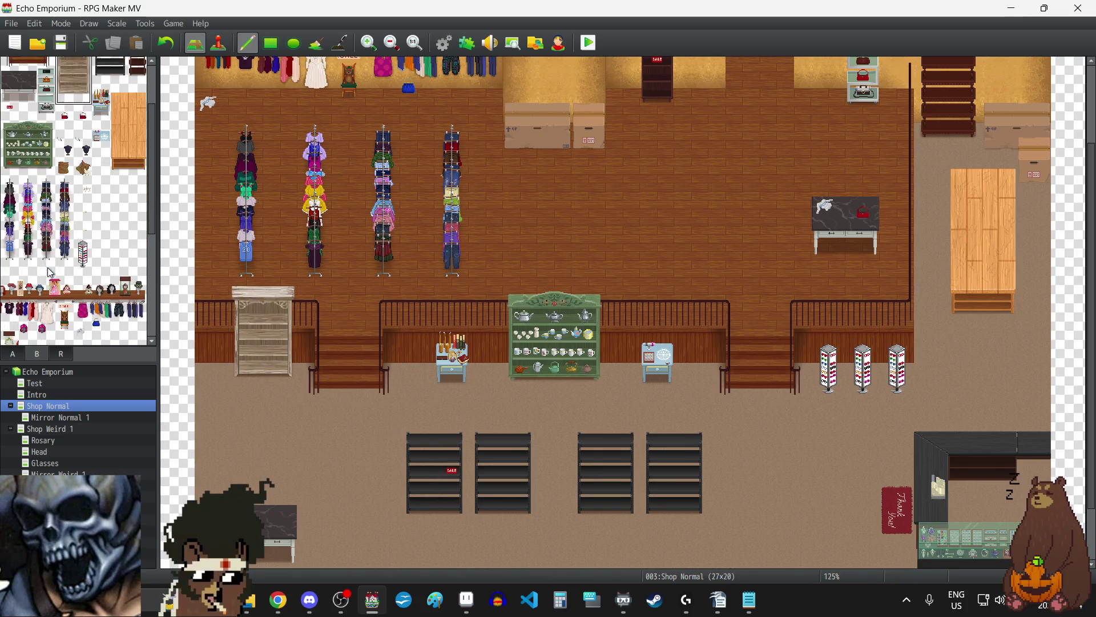
{"action": "left_click_drag", "start_coordinate": [38, 338], "coordinate": [43, 319]}
{"action": "left_click", "coordinate": [213, 349]}
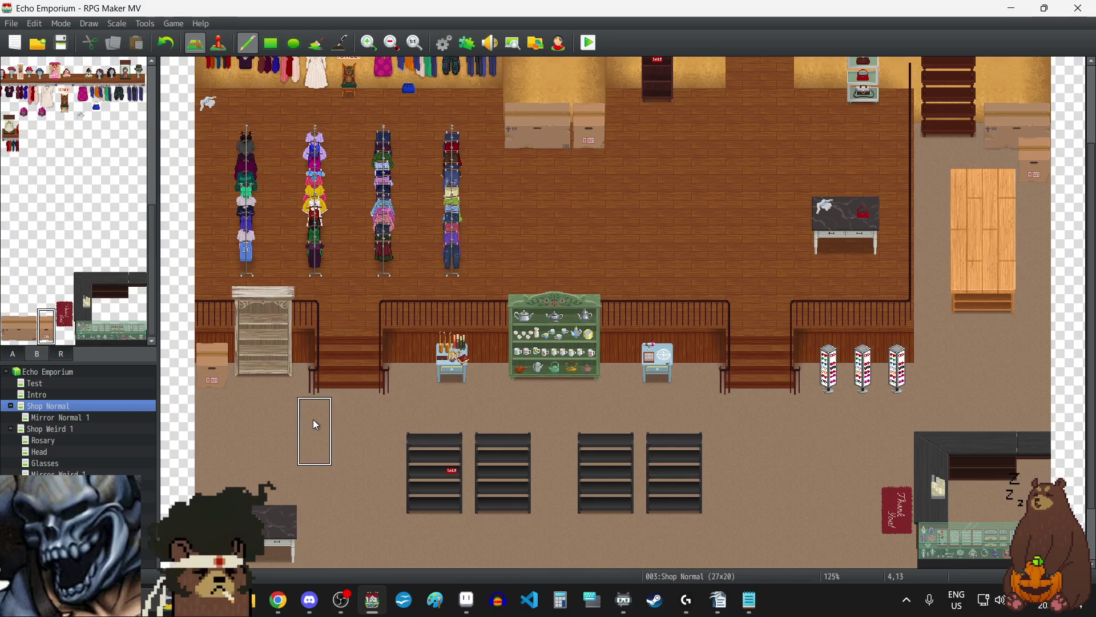
{"action": "scroll", "coordinate": [313, 419], "scroll_direction": "down", "scroll_amount": 2}
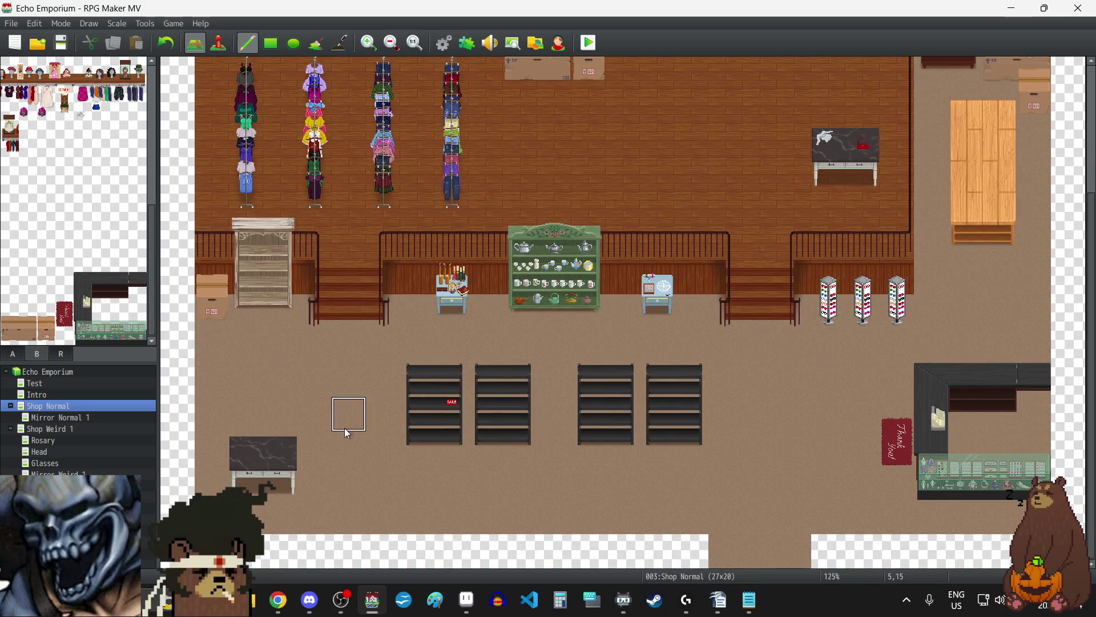
{"action": "scroll", "coordinate": [345, 427], "scroll_direction": "up", "scroll_amount": 3}
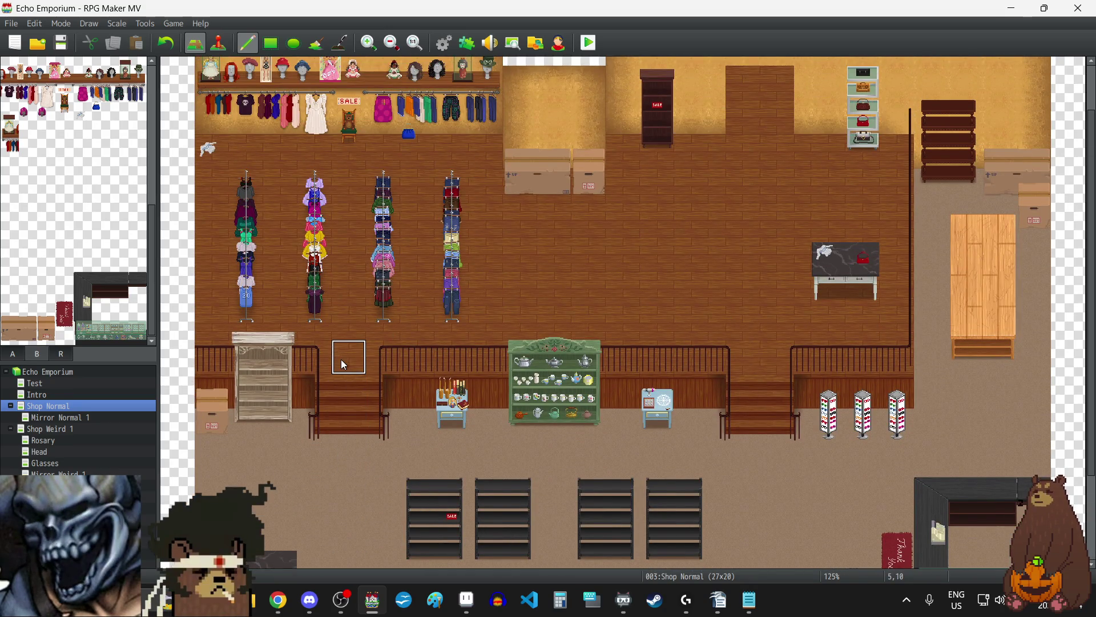
{"action": "scroll", "coordinate": [344, 365], "scroll_direction": "down", "scroll_amount": 3}
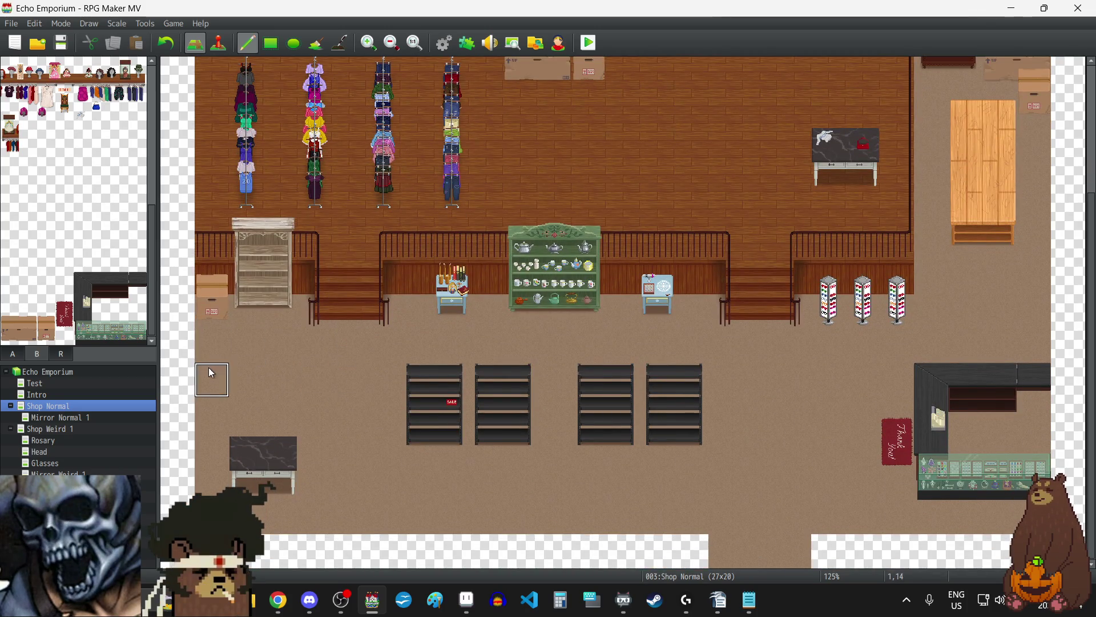
{"action": "left_click", "coordinate": [45, 330]}
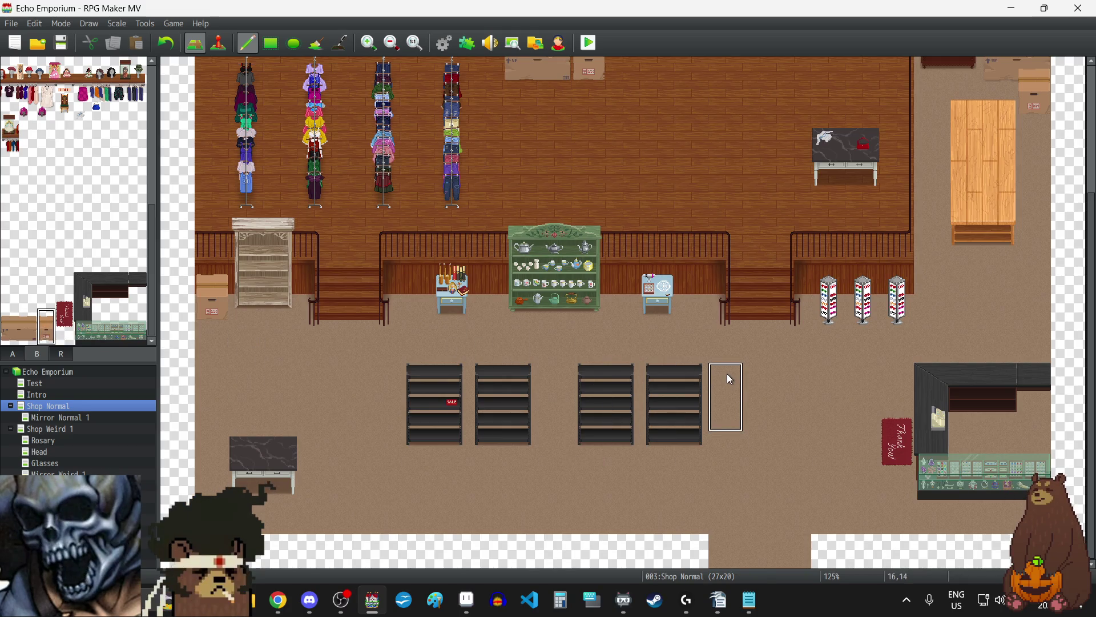
{"action": "scroll", "coordinate": [727, 374], "scroll_direction": "up", "scroll_amount": 5}
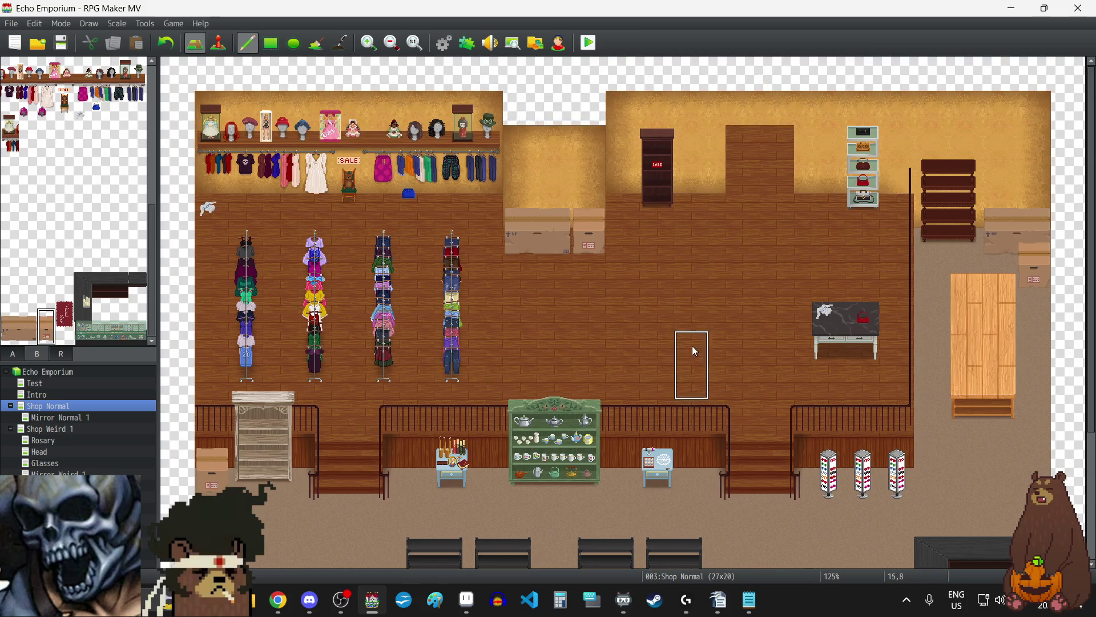
{"action": "scroll", "coordinate": [644, 309], "scroll_direction": "down", "scroll_amount": 3}
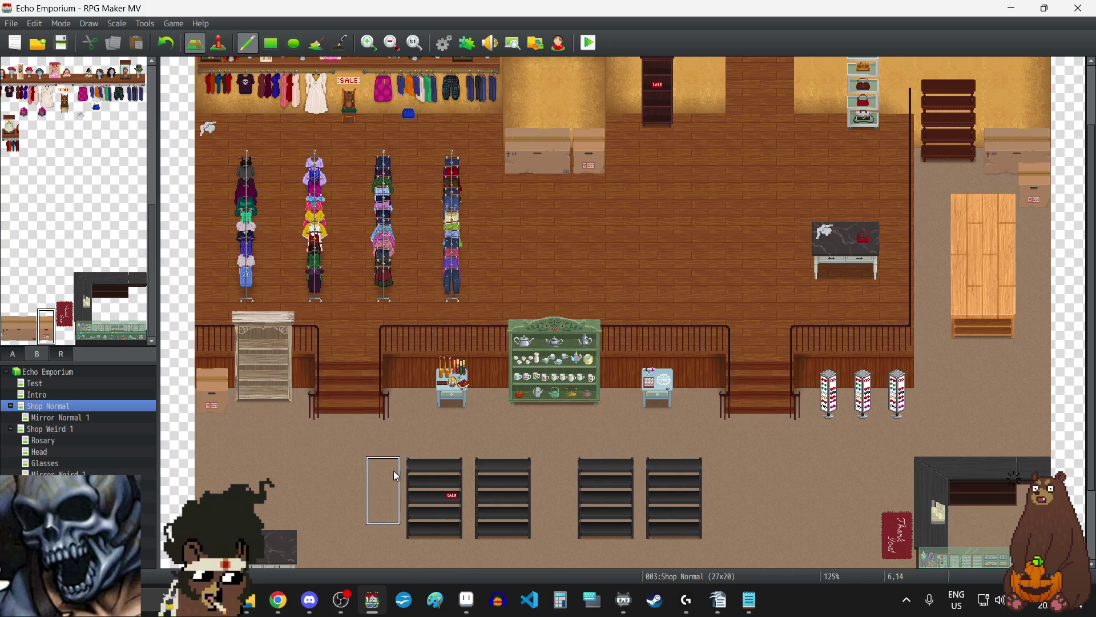
{"action": "right_click", "coordinate": [347, 460]}
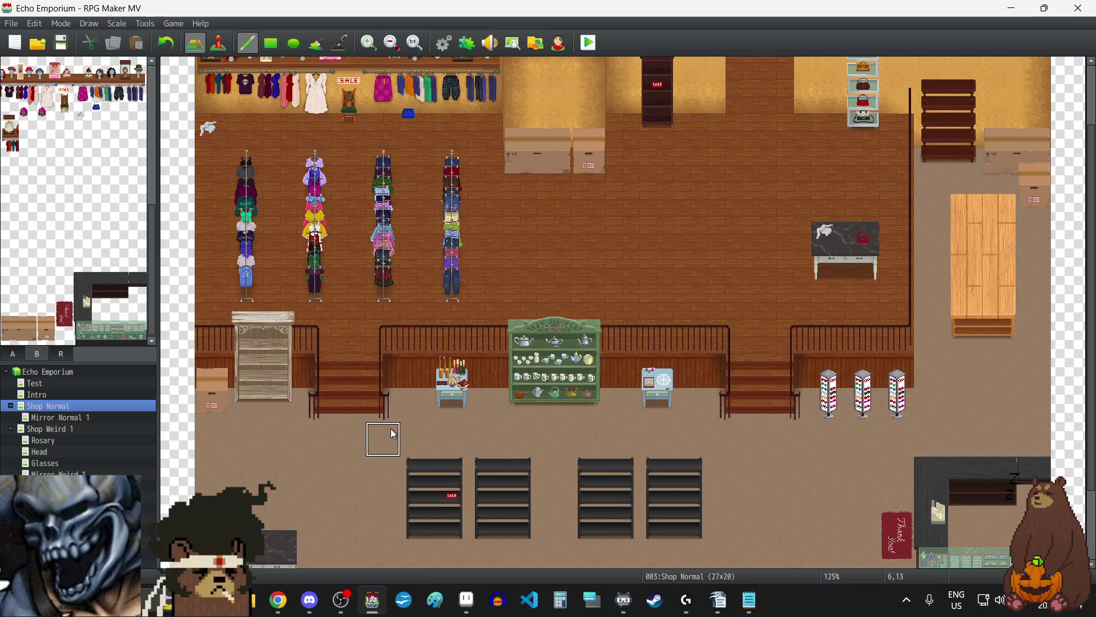
{"action": "scroll", "coordinate": [319, 451], "scroll_direction": "down", "scroll_amount": 3}
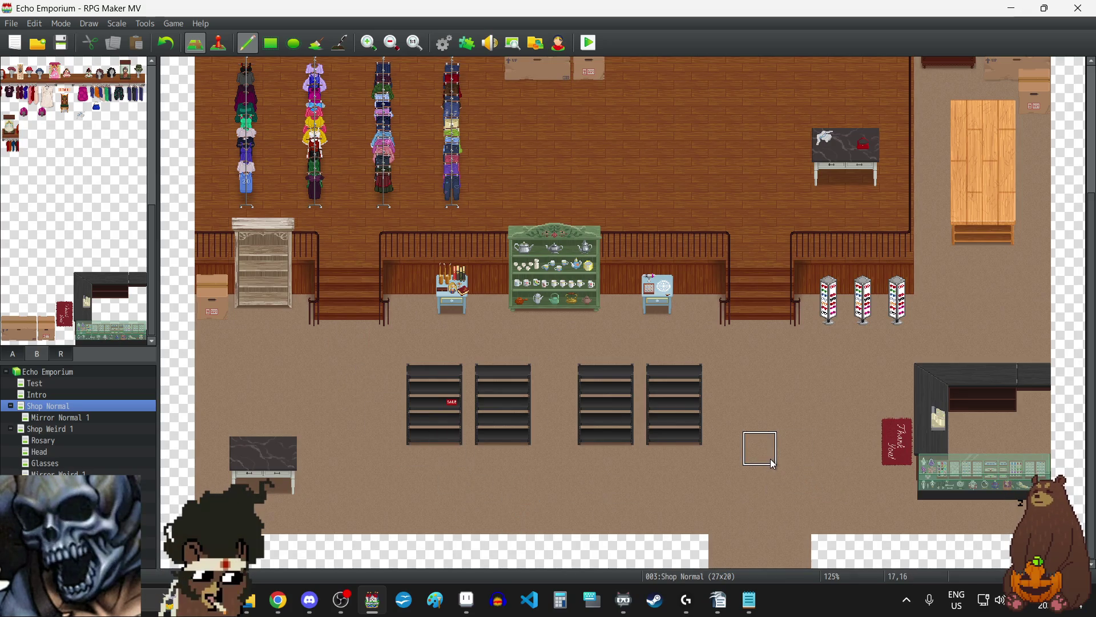
{"action": "scroll", "coordinate": [773, 457], "scroll_direction": "up", "scroll_amount": 4}
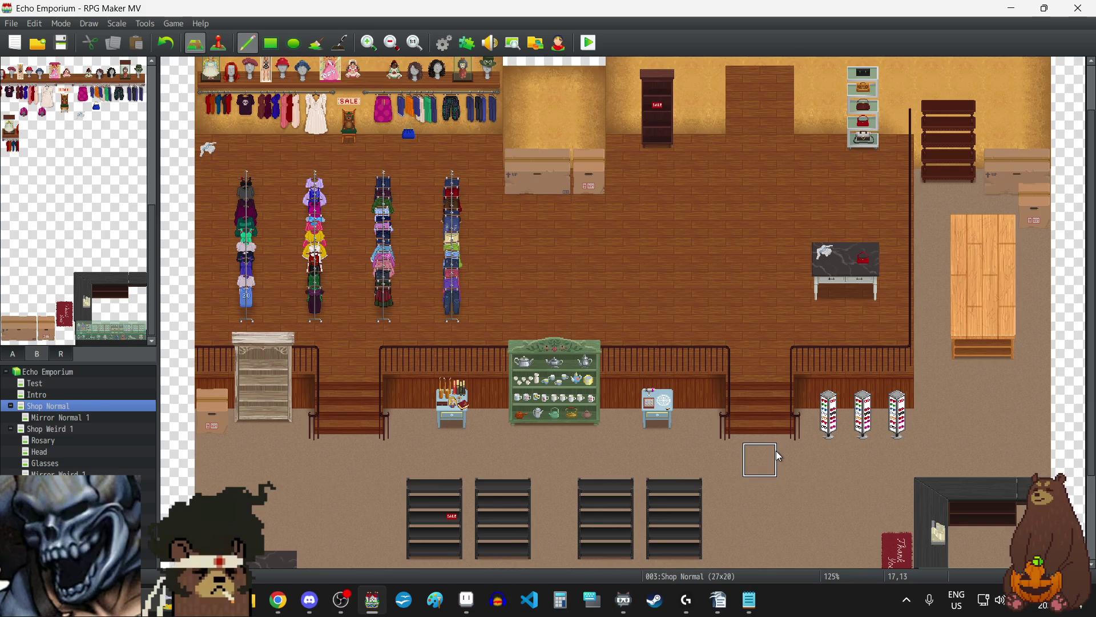
{"action": "scroll", "coordinate": [776, 451], "scroll_direction": "down", "scroll_amount": 4}
{"action": "scroll", "coordinate": [778, 451], "scroll_direction": "up", "scroll_amount": 4}
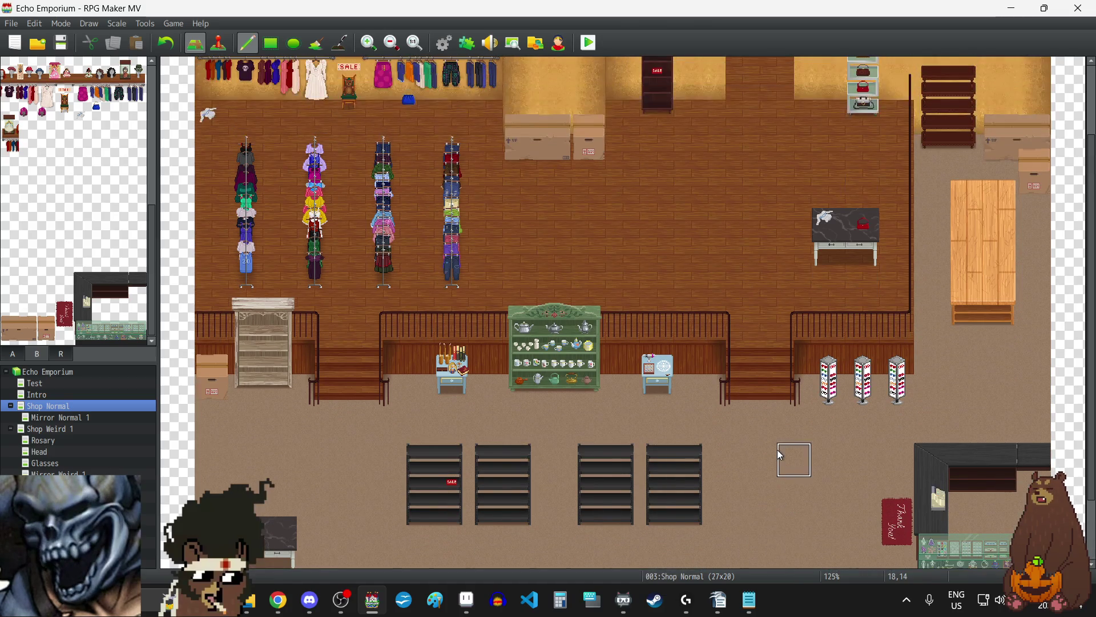
{"action": "scroll", "coordinate": [778, 450], "scroll_direction": "down", "scroll_amount": 2}
{"action": "scroll", "coordinate": [776, 447], "scroll_direction": "down", "scroll_amount": 2}
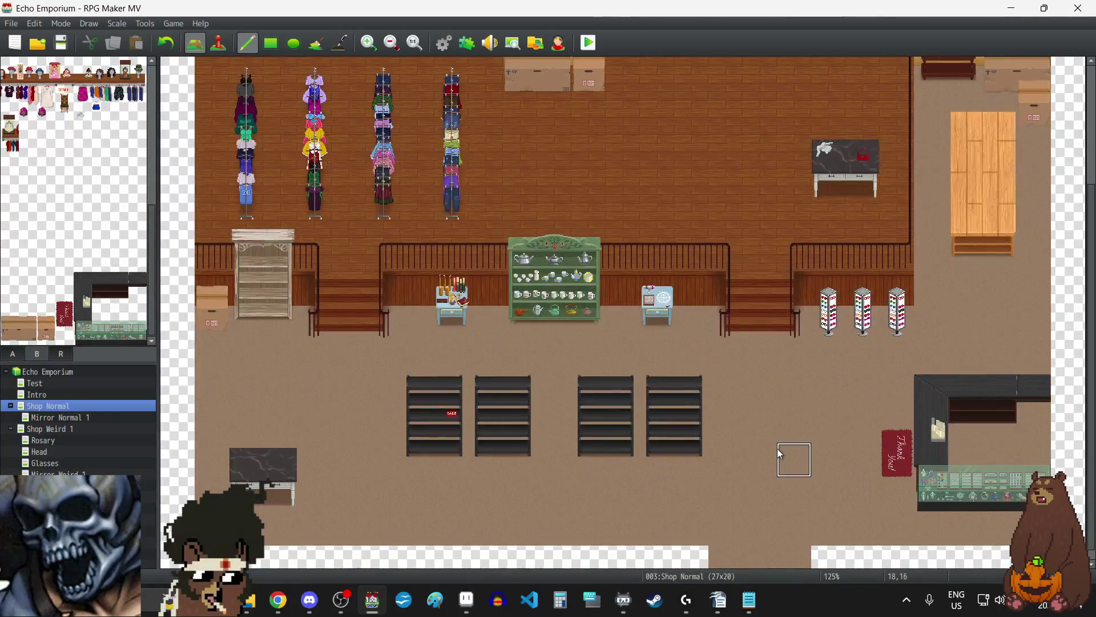
{"action": "scroll", "coordinate": [776, 448], "scroll_direction": "up", "scroll_amount": 5}
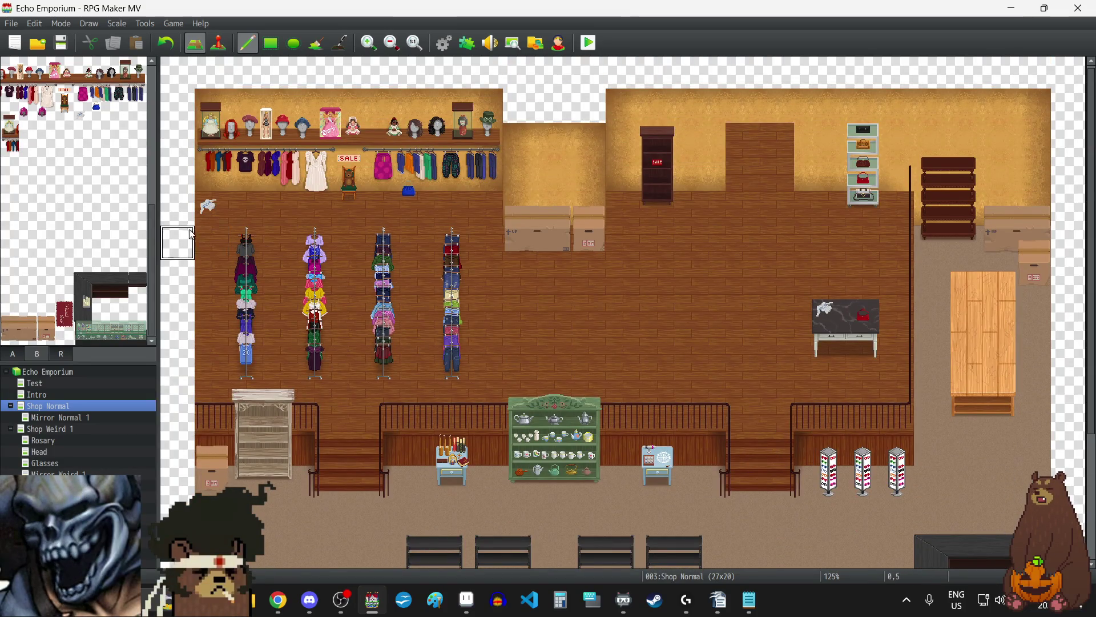
{"action": "scroll", "coordinate": [101, 234], "scroll_direction": "up", "scroll_amount": 5}
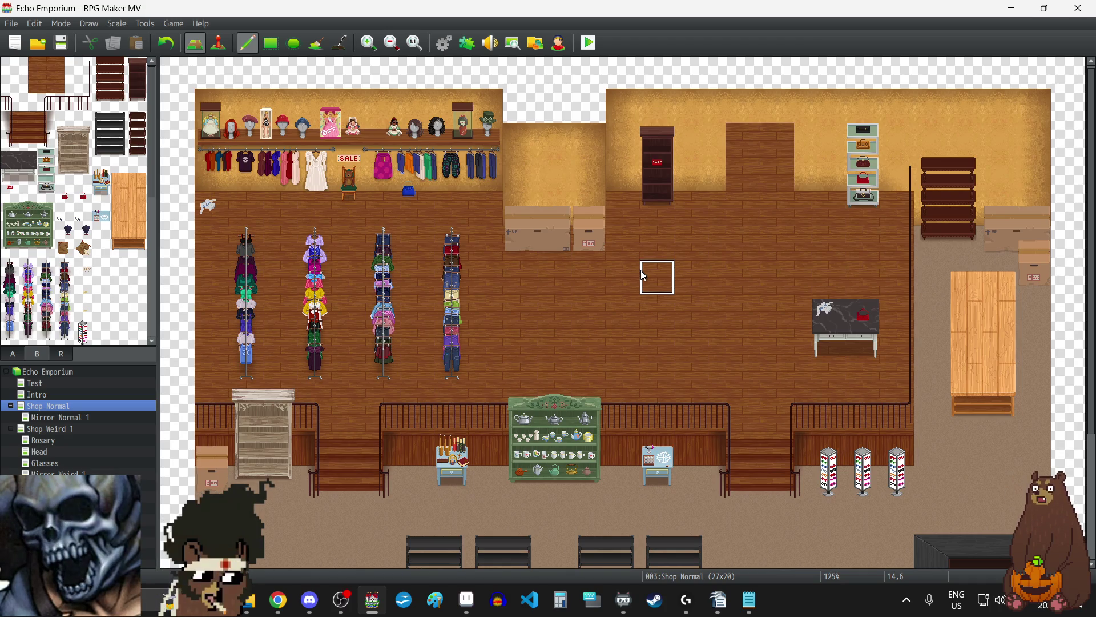
Step: Select the dark three-tile-tall shelf and undo a trial placement on the upstairs floor
{"action": "left_click_drag", "start_coordinate": [136, 160], "coordinate": [136, 117]}
{"action": "left_click", "coordinate": [671, 279]}
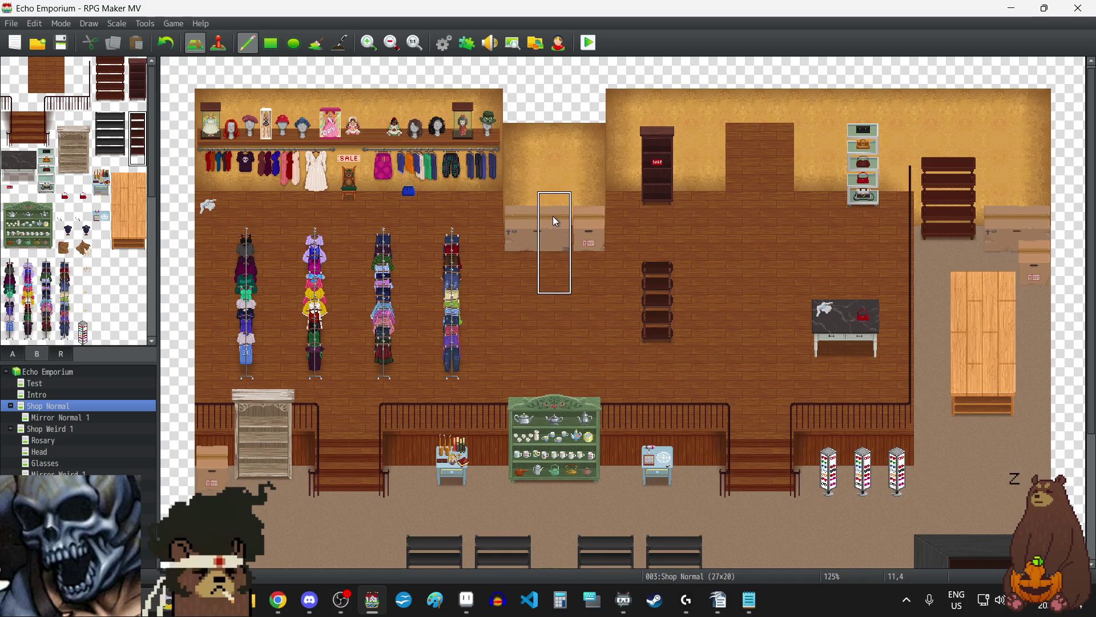
{"action": "scroll", "coordinate": [553, 216], "scroll_direction": "down", "scroll_amount": 1}
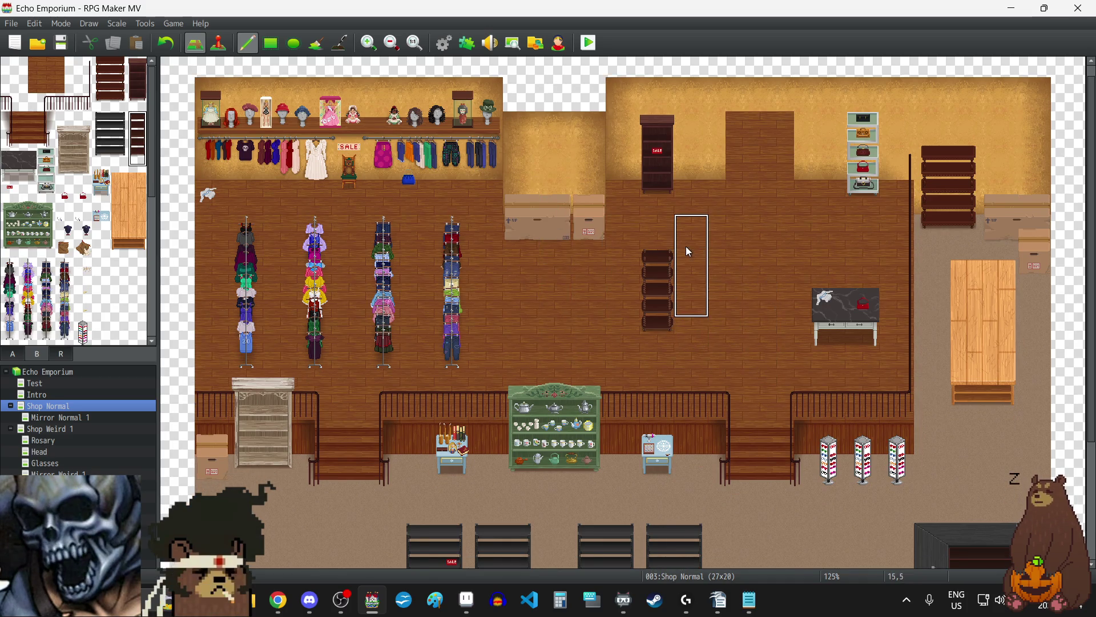
{"action": "scroll", "coordinate": [687, 249], "scroll_direction": "down", "scroll_amount": 5}
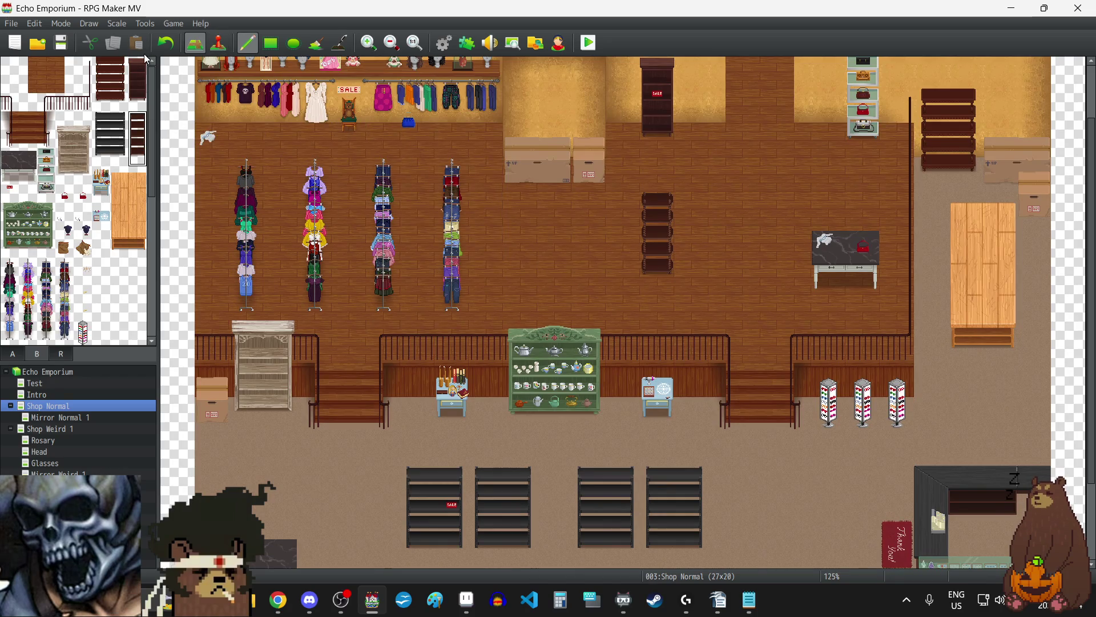
{"action": "left_click", "coordinate": [166, 43]}
Step: Place the dark shelf beside the SALE bookcase, after undoing a test by the right railing
{"action": "scroll", "coordinate": [672, 324], "scroll_direction": "down", "scroll_amount": 5}
{"action": "scroll", "coordinate": [669, 319], "scroll_direction": "down", "scroll_amount": 3}
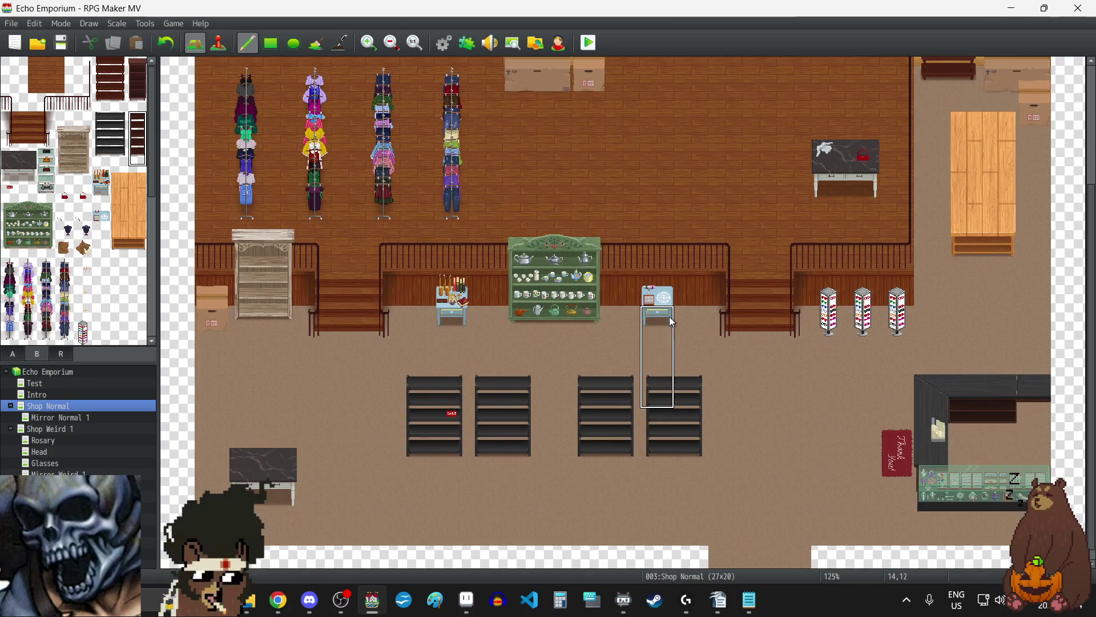
{"action": "scroll", "coordinate": [742, 331], "scroll_direction": "up", "scroll_amount": 8}
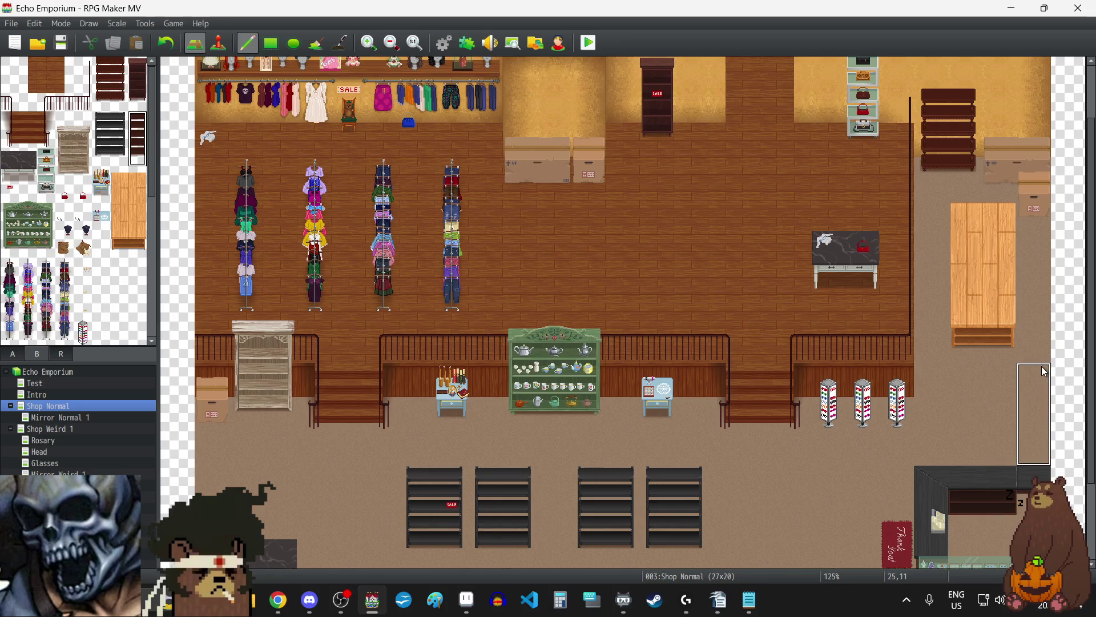
{"action": "left_click", "coordinate": [1000, 360]}
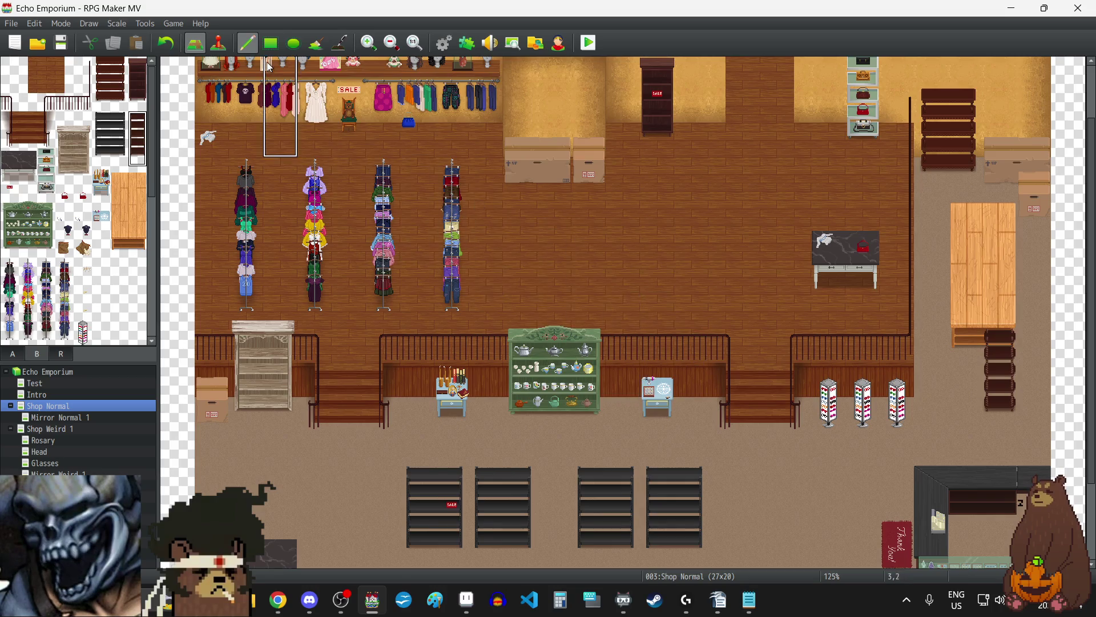
{"action": "left_click", "coordinate": [166, 43]}
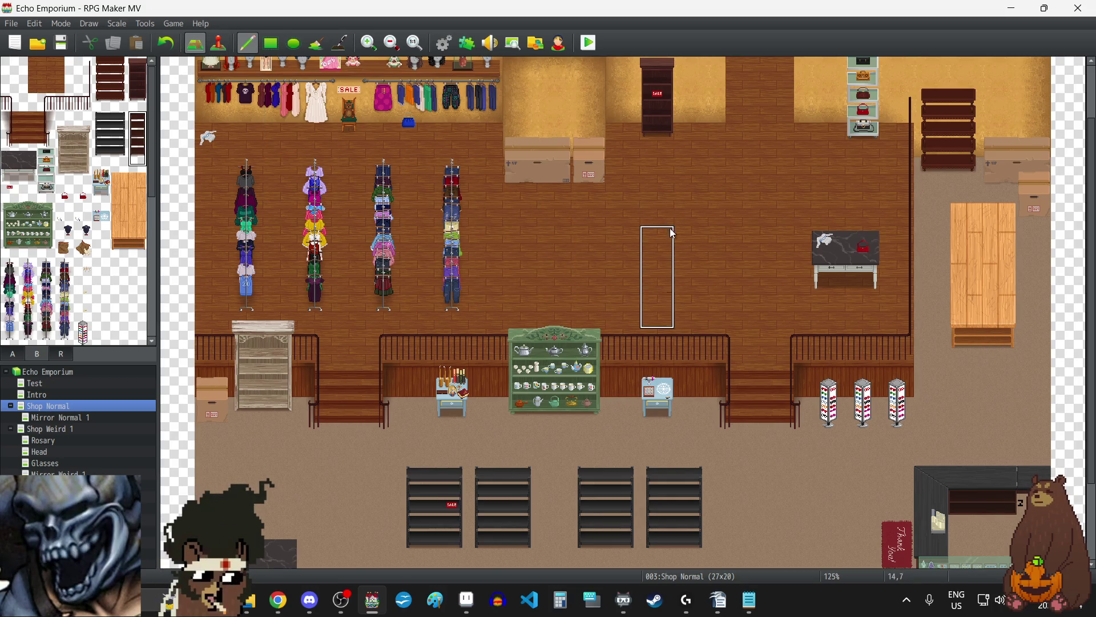
{"action": "scroll", "coordinate": [701, 224], "scroll_direction": "up", "scroll_amount": 2}
{"action": "left_click", "coordinate": [699, 145]}
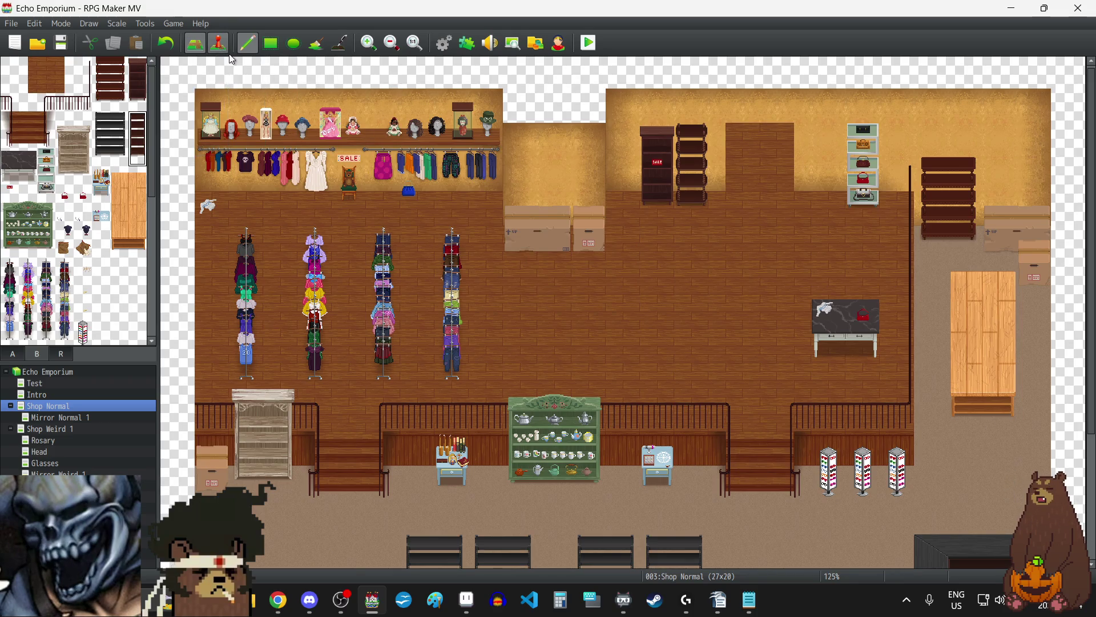
Step: Test a two-tile cardboard box on the back wall, then undo it and the dark shelf
{"action": "scroll", "coordinate": [63, 217], "scroll_direction": "down", "scroll_amount": 5}
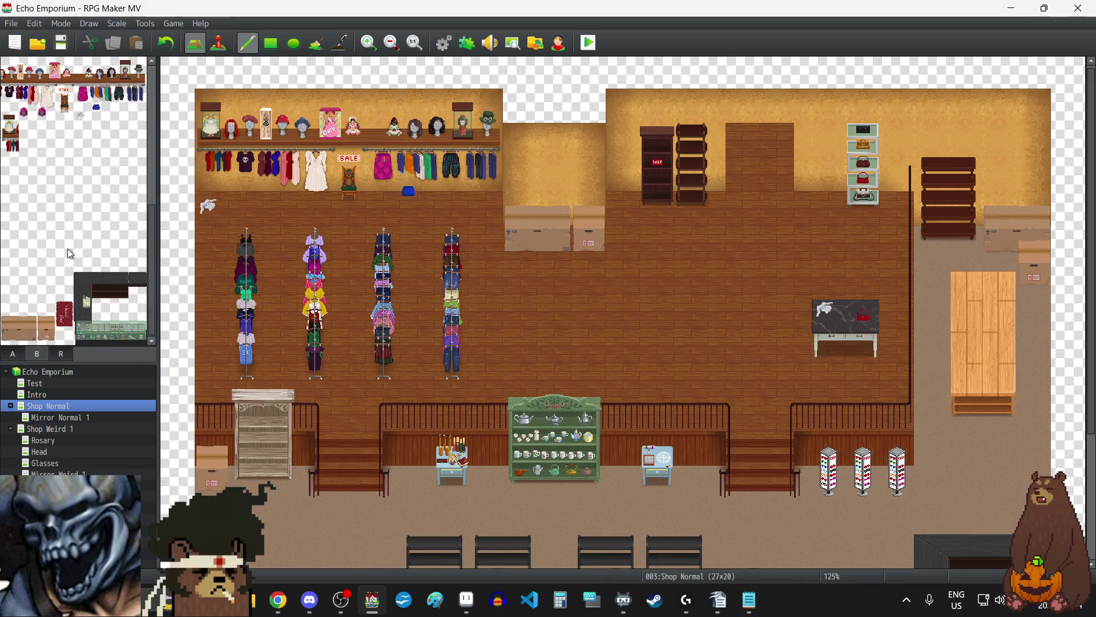
{"action": "left_click", "coordinate": [47, 337]}
{"action": "left_click_drag", "start_coordinate": [47, 338], "coordinate": [46, 318]}
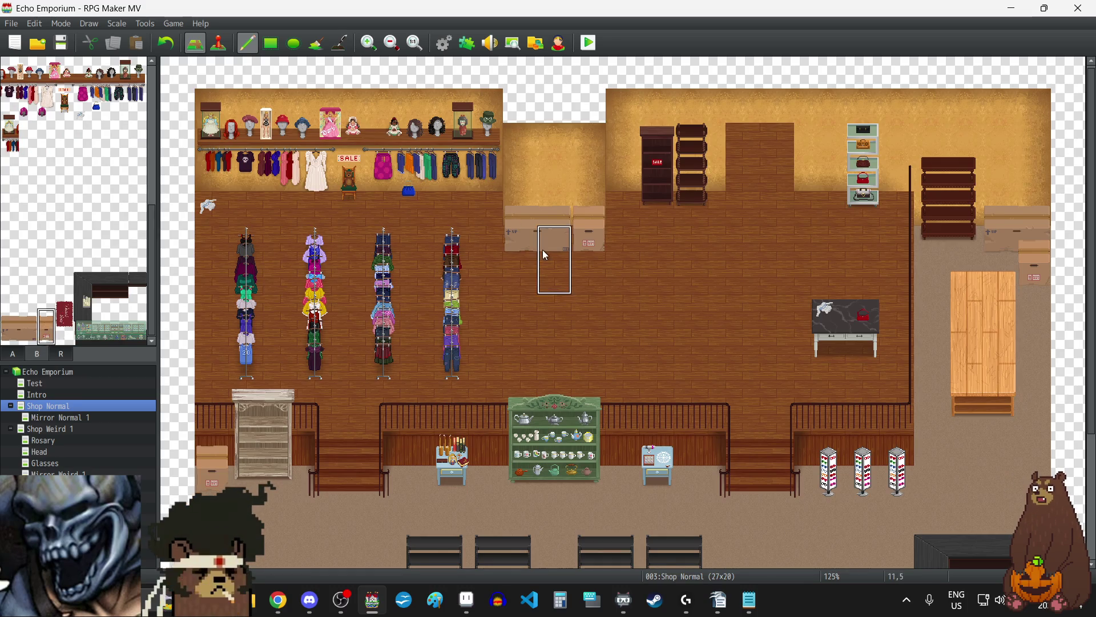
{"action": "left_click", "coordinate": [627, 184]}
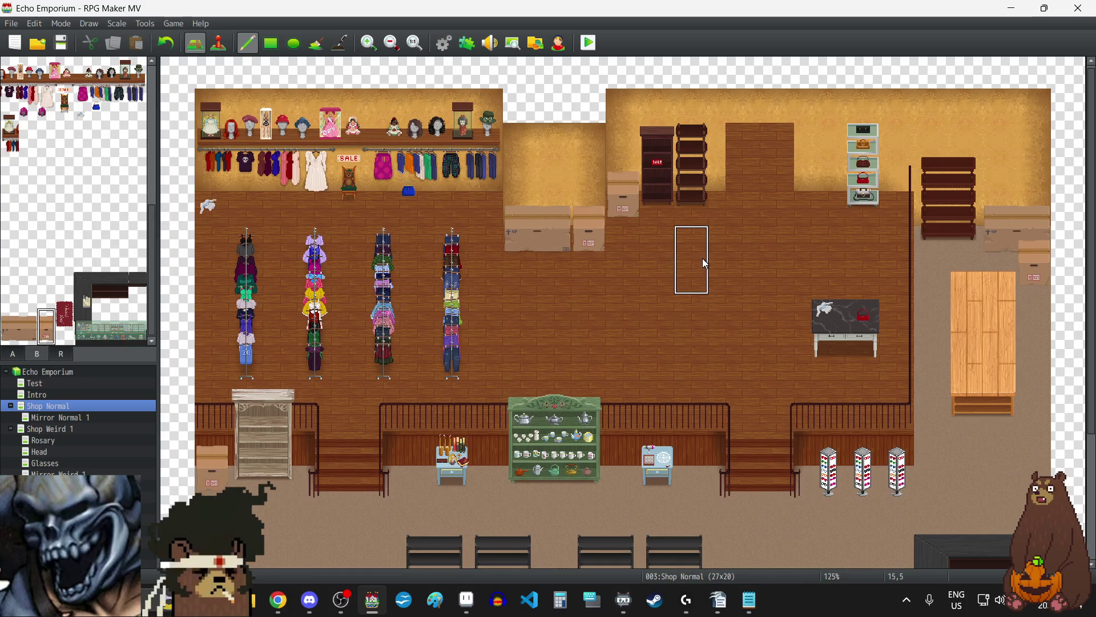
{"action": "left_click", "coordinate": [165, 43]}
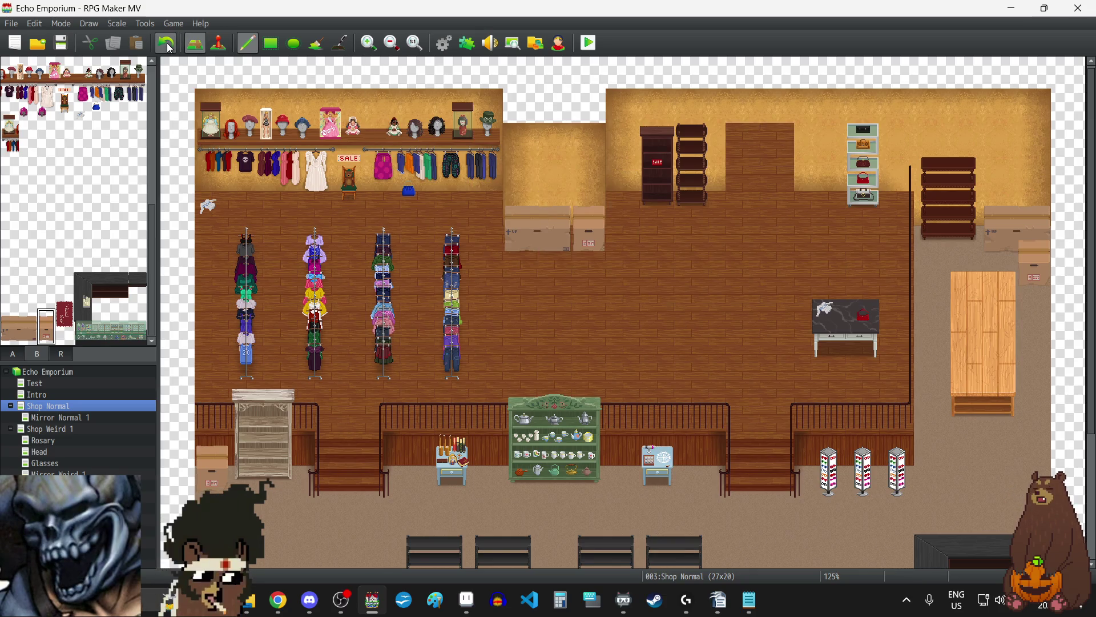
{"action": "left_click", "coordinate": [166, 42]}
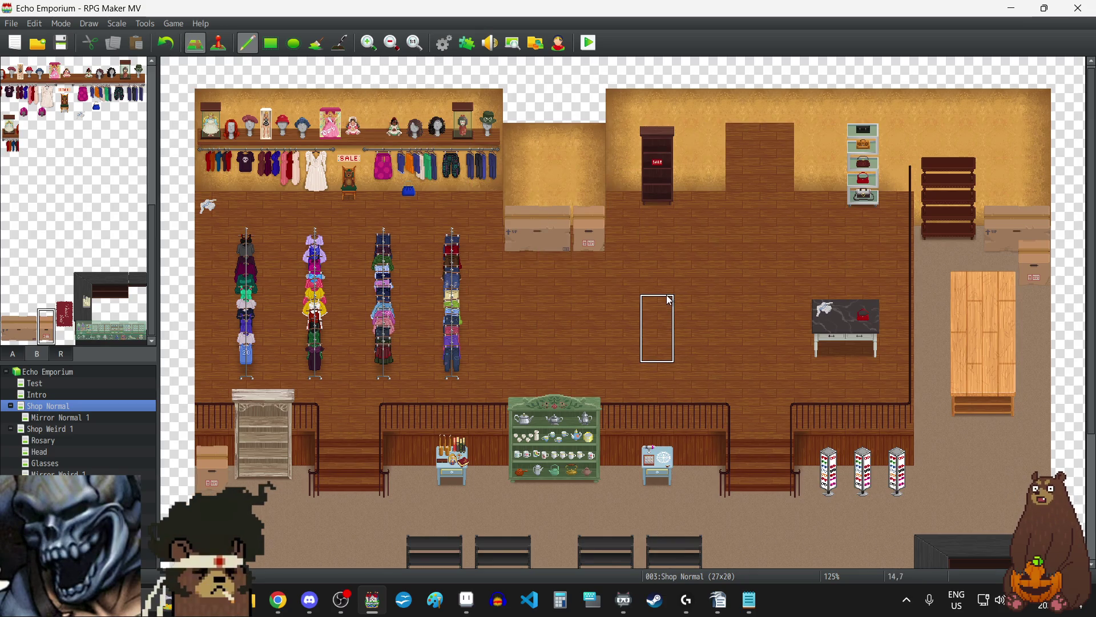
Step: Sample a floor tile from the map, then reselect the dark shelf tile in the palette
{"action": "scroll", "coordinate": [670, 297], "scroll_direction": "down", "scroll_amount": 5}
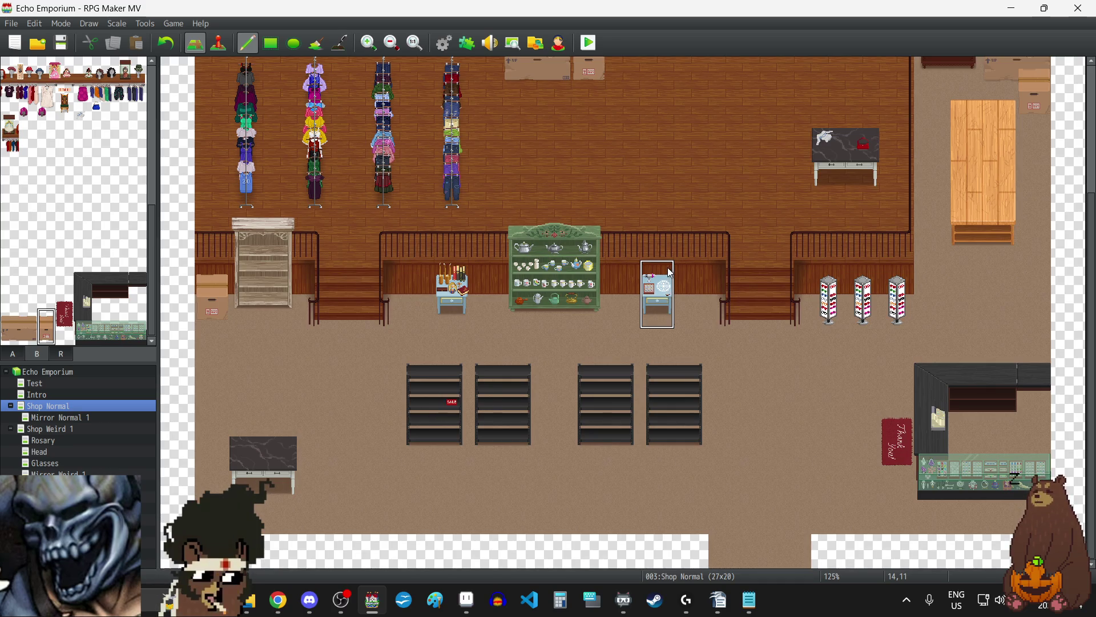
{"action": "left_click", "coordinate": [656, 306]}
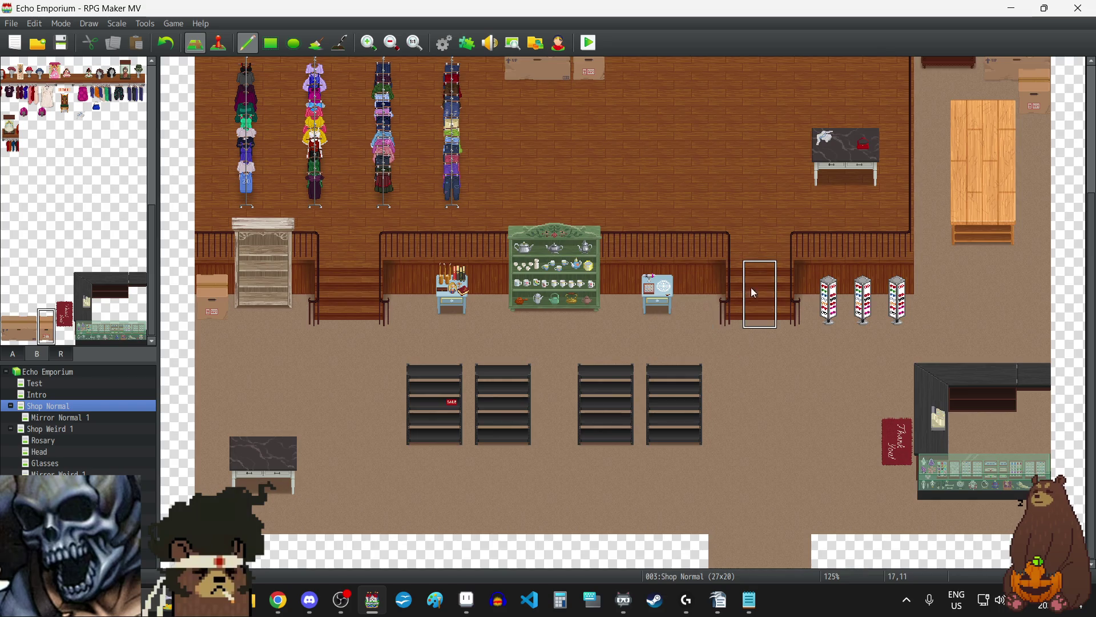
{"action": "right_click", "coordinate": [834, 428]}
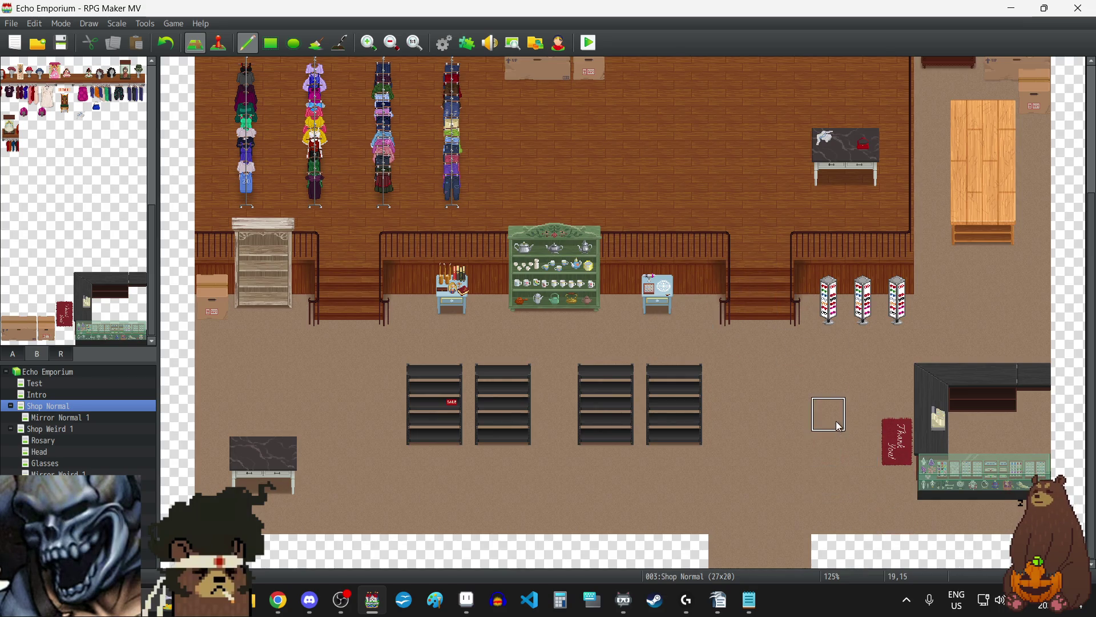
{"action": "scroll", "coordinate": [793, 443], "scroll_direction": "up", "scroll_amount": 2}
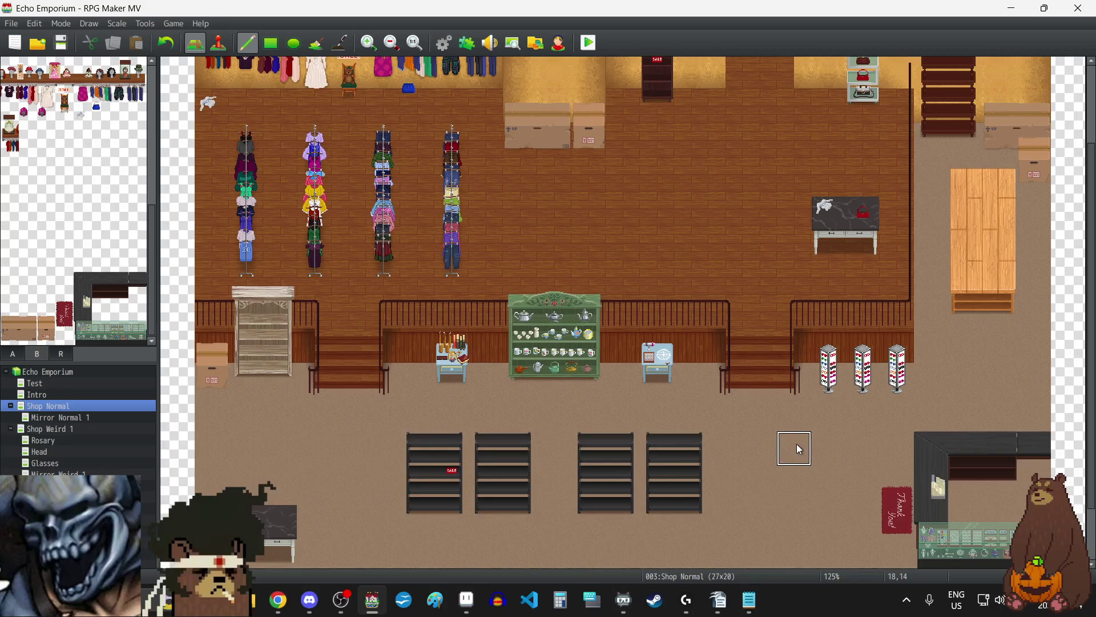
{"action": "scroll", "coordinate": [797, 444], "scroll_direction": "up", "scroll_amount": 2}
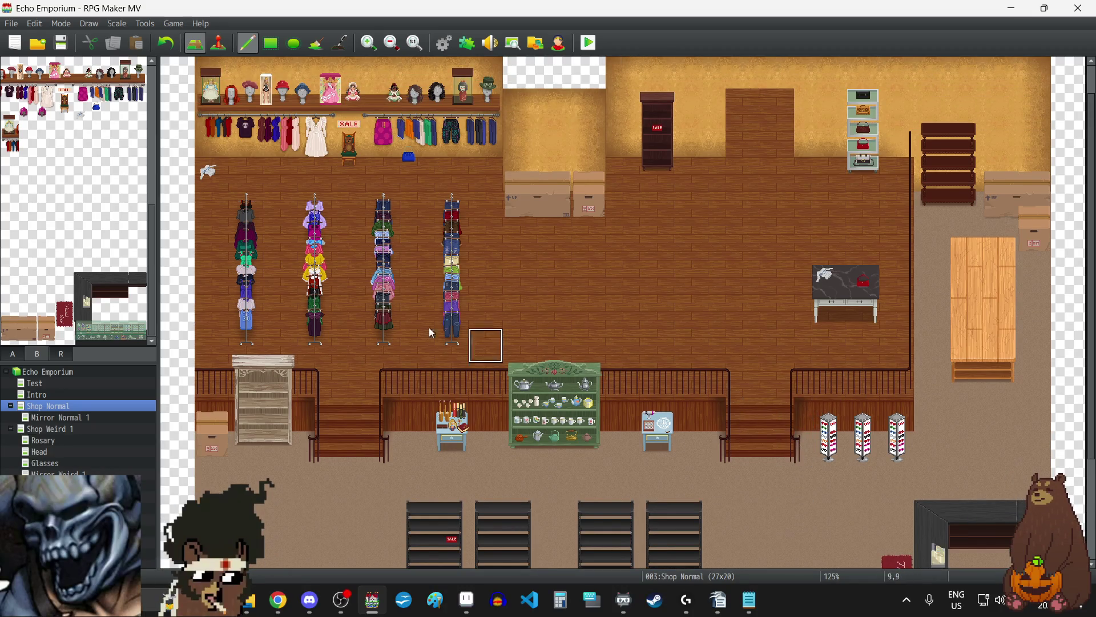
{"action": "scroll", "coordinate": [124, 224], "scroll_direction": "up", "scroll_amount": 3}
{"action": "scroll", "coordinate": [124, 223], "scroll_direction": "up", "scroll_amount": 3}
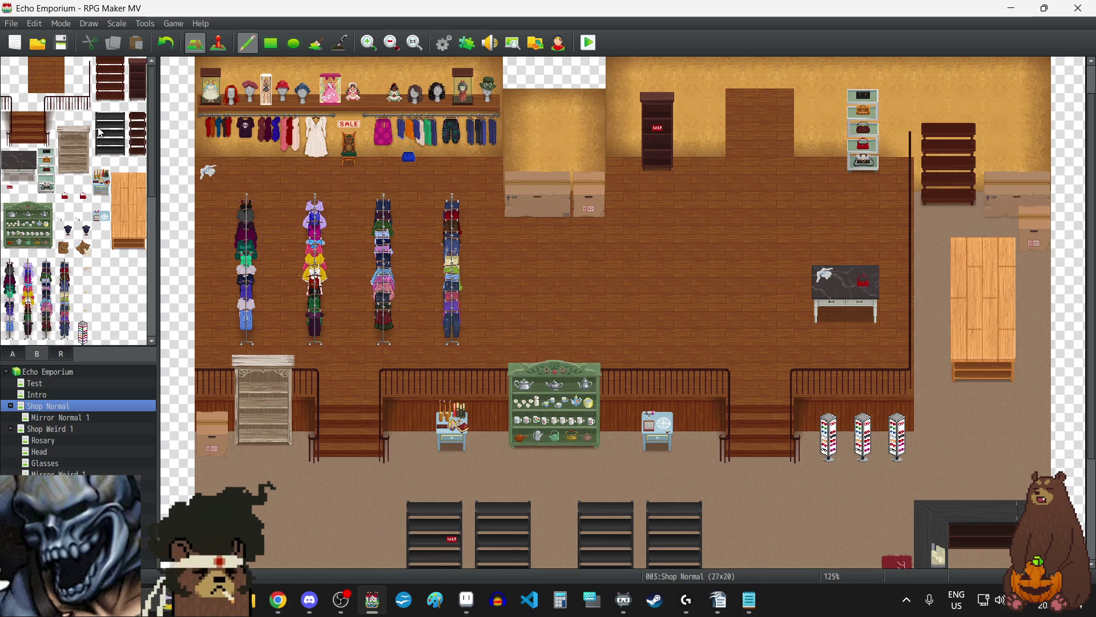
{"action": "left_click", "coordinate": [137, 132]}
{"action": "left_click", "coordinate": [550, 177]}
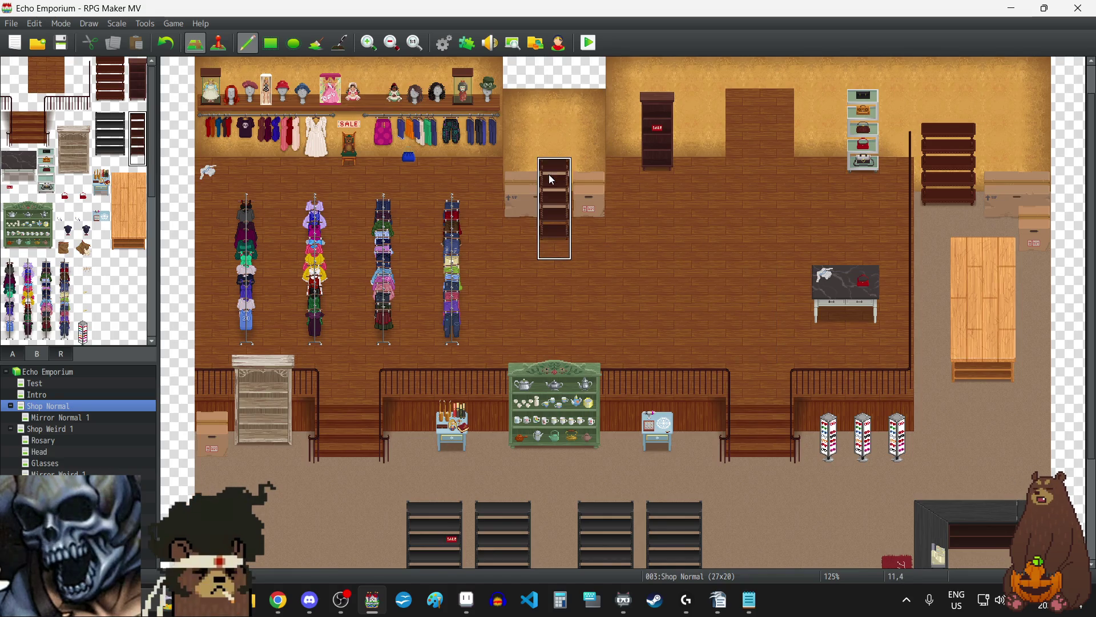
{"action": "left_click", "coordinate": [169, 42]}
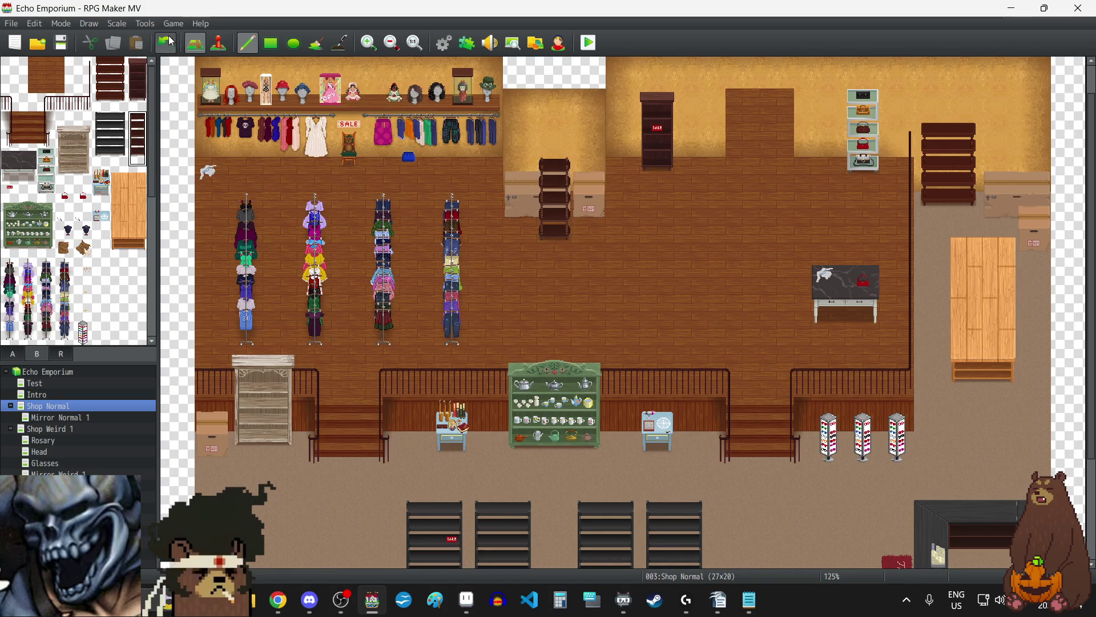
{"action": "left_click", "coordinate": [169, 43]}
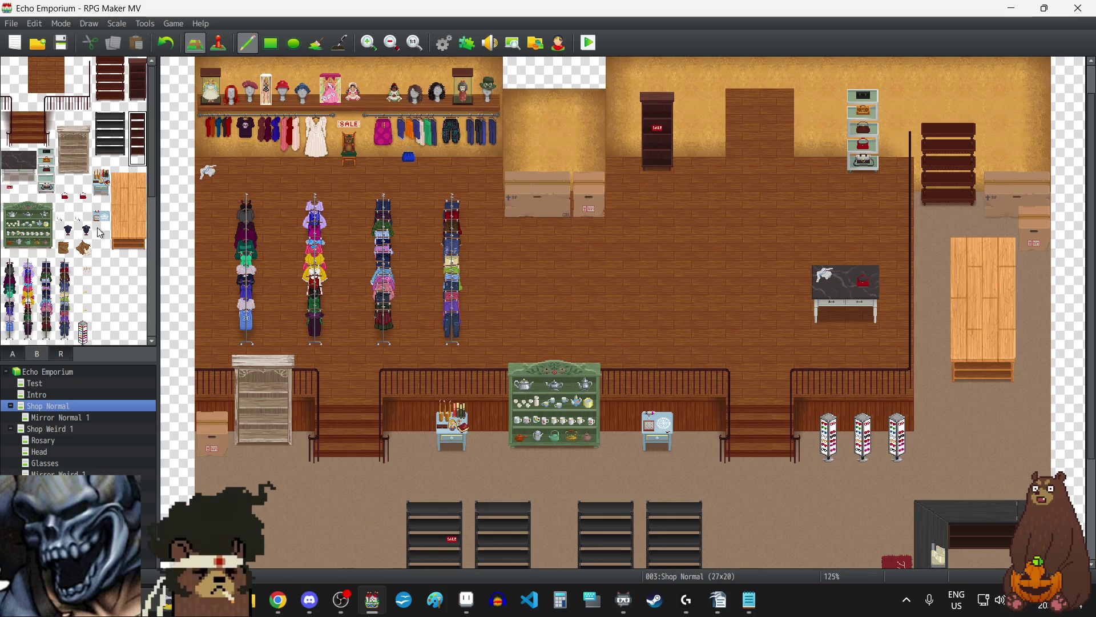
{"action": "left_click", "coordinate": [19, 359]}
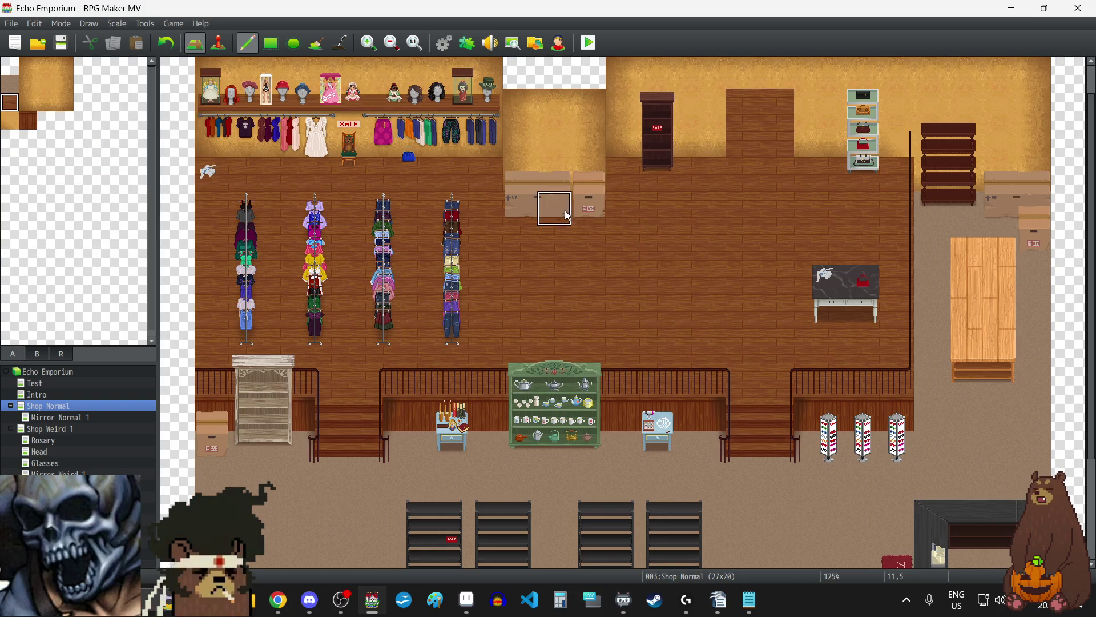
{"action": "left_click_drag", "start_coordinate": [539, 204], "coordinate": [591, 208]}
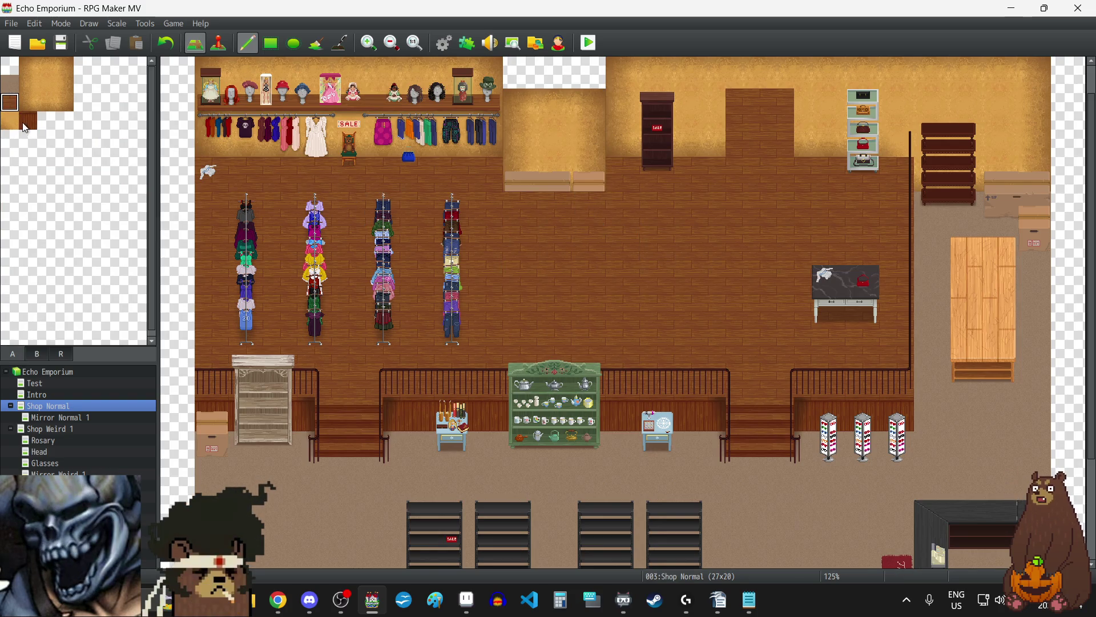
{"action": "left_click", "coordinate": [44, 98]}
{"action": "left_click", "coordinate": [556, 186]}
{"action": "left_click", "coordinate": [28, 102]}
{"action": "left_click", "coordinate": [509, 189]}
{"action": "left_click", "coordinate": [64, 104]}
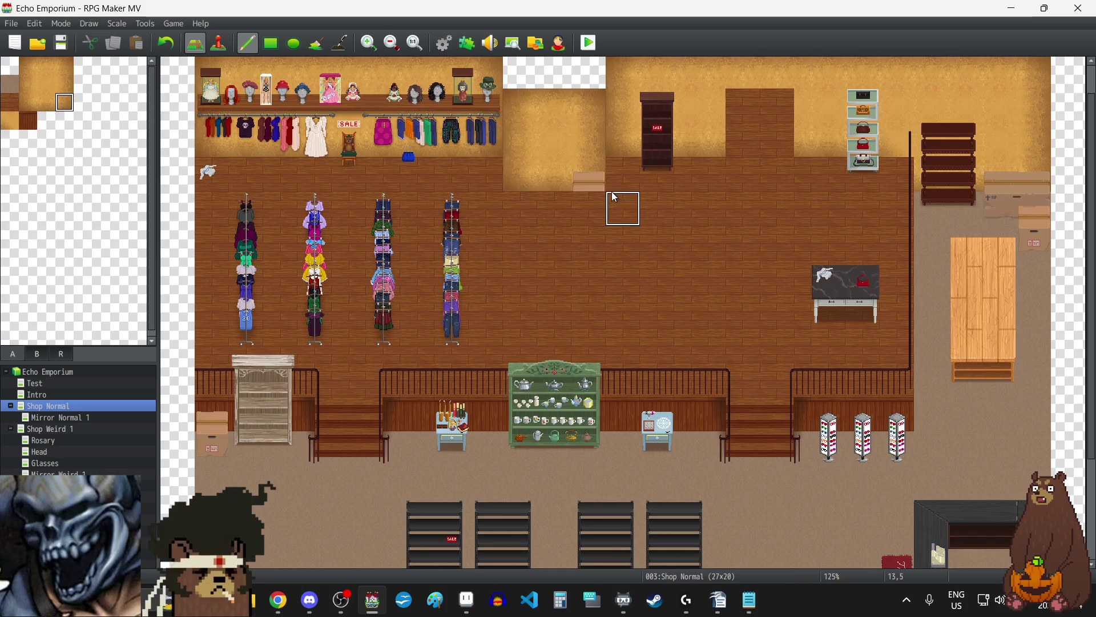
{"action": "left_click", "coordinate": [38, 353]}
{"action": "left_click_drag", "start_coordinate": [138, 161], "coordinate": [139, 117]}
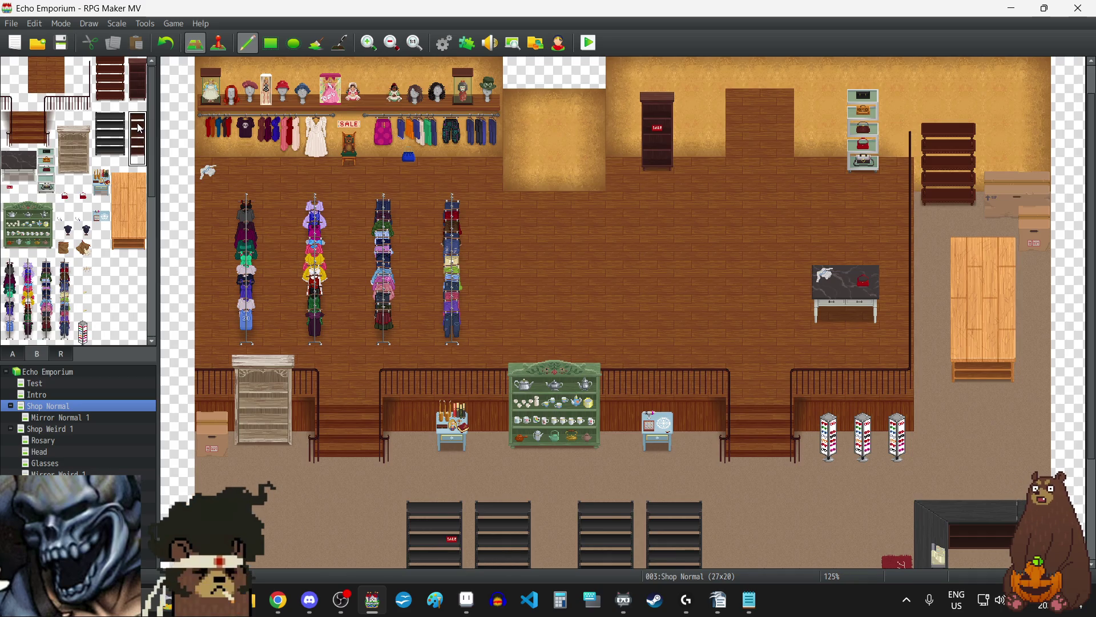
{"action": "left_click", "coordinate": [553, 145]}
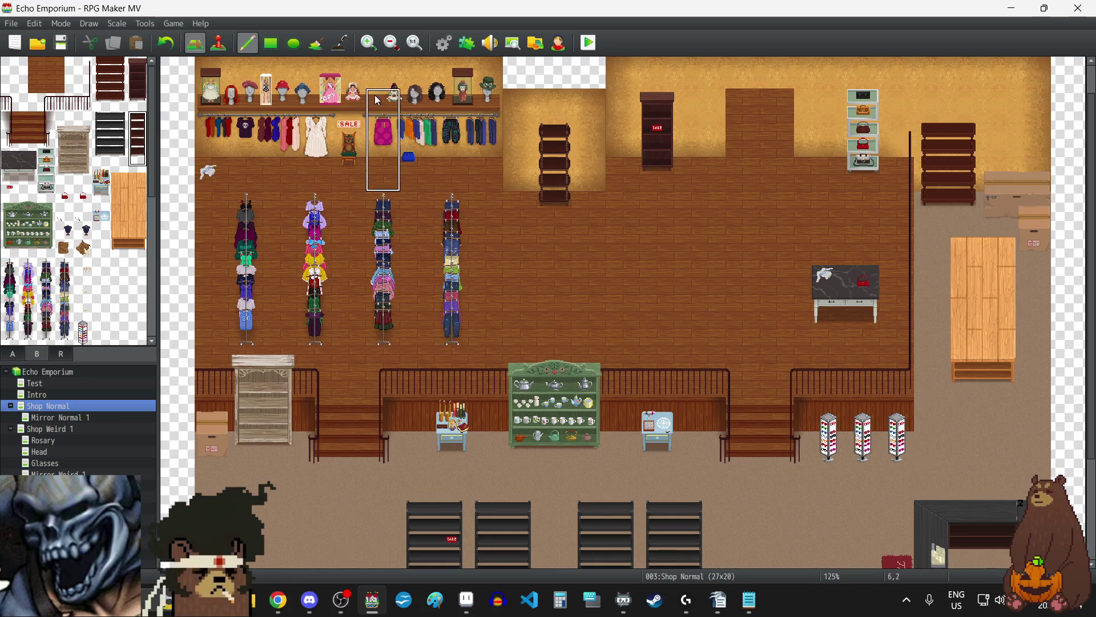
{"action": "left_click", "coordinate": [168, 45]}
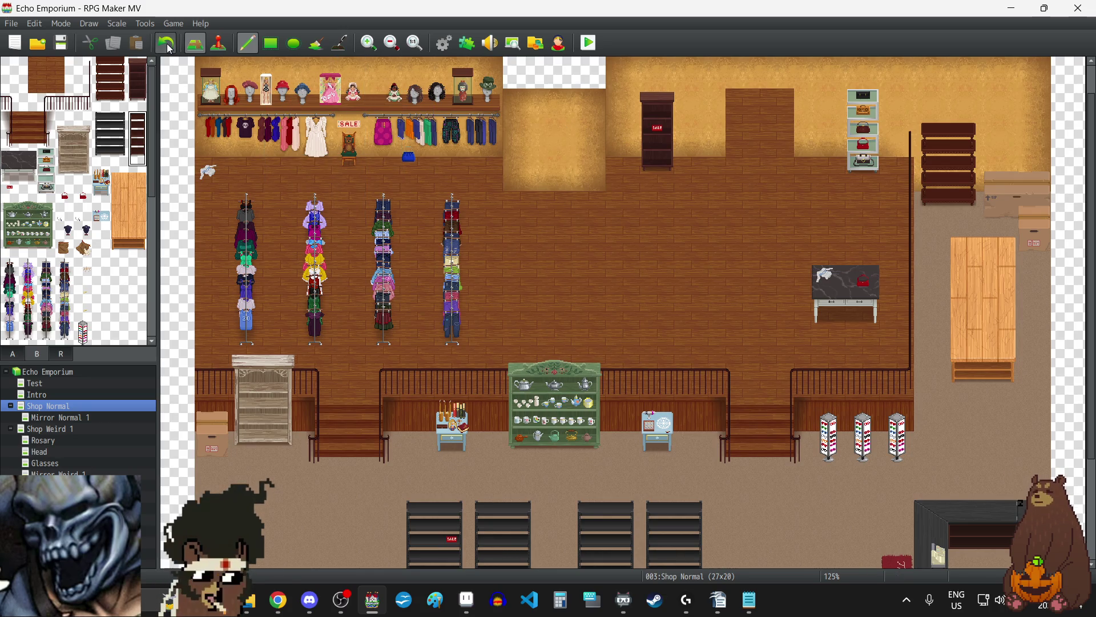
{"action": "left_click", "coordinate": [168, 46]}
{"action": "left_click", "coordinate": [169, 47]}
{"action": "left_click", "coordinate": [169, 48]}
{"action": "left_click", "coordinate": [169, 48]}
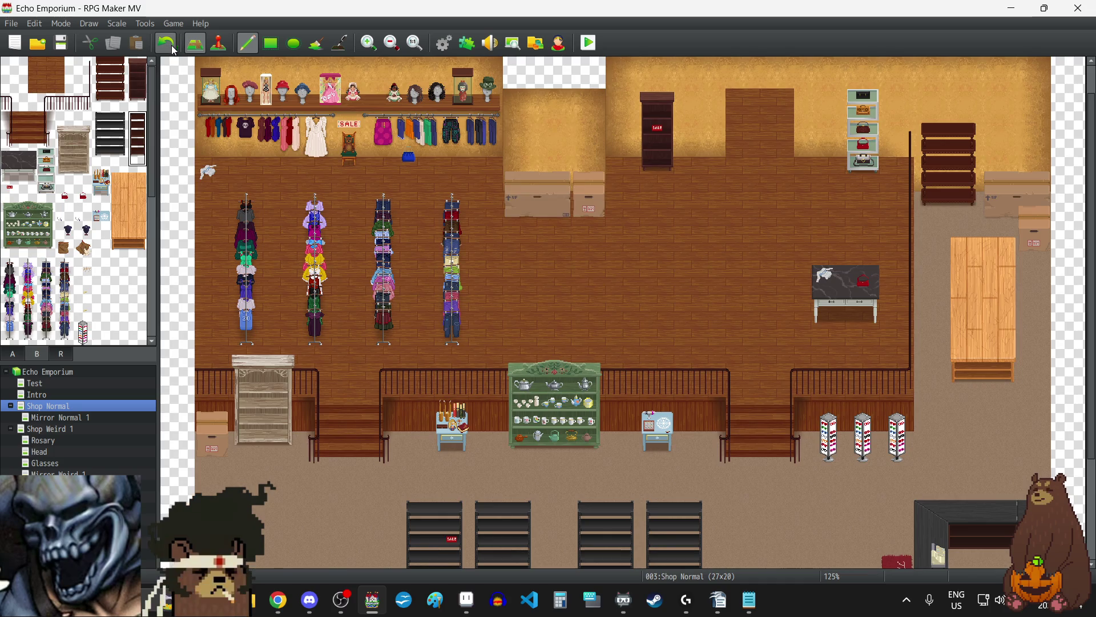
{"action": "scroll", "coordinate": [685, 251], "scroll_direction": "down", "scroll_amount": 2}
{"action": "scroll", "coordinate": [650, 238], "scroll_direction": "up", "scroll_amount": 2}
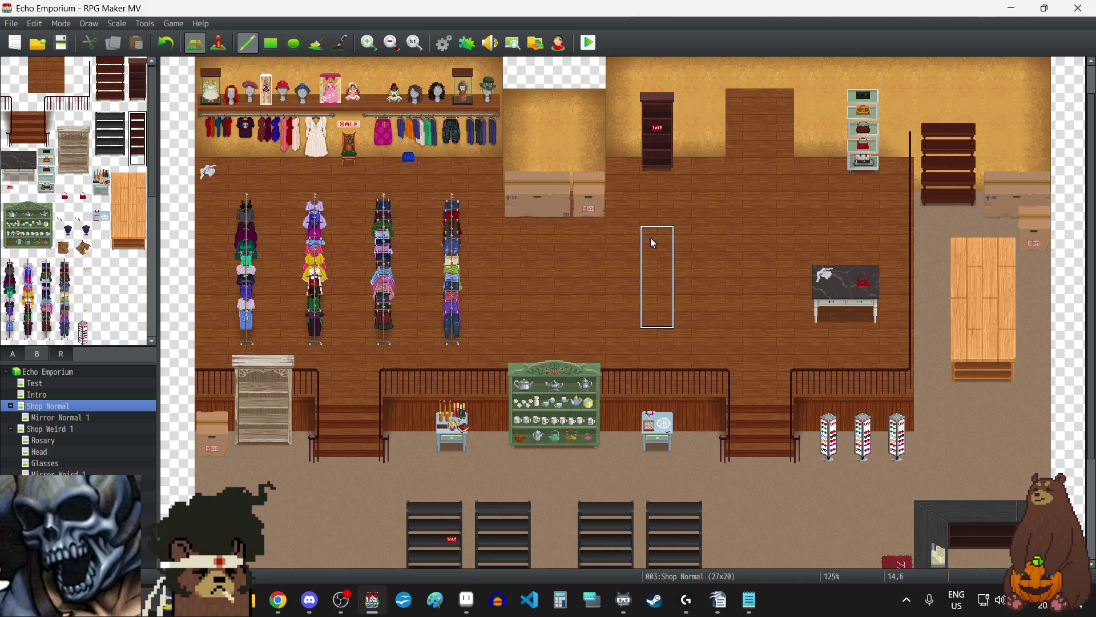
{"action": "left_click", "coordinate": [559, 237]}
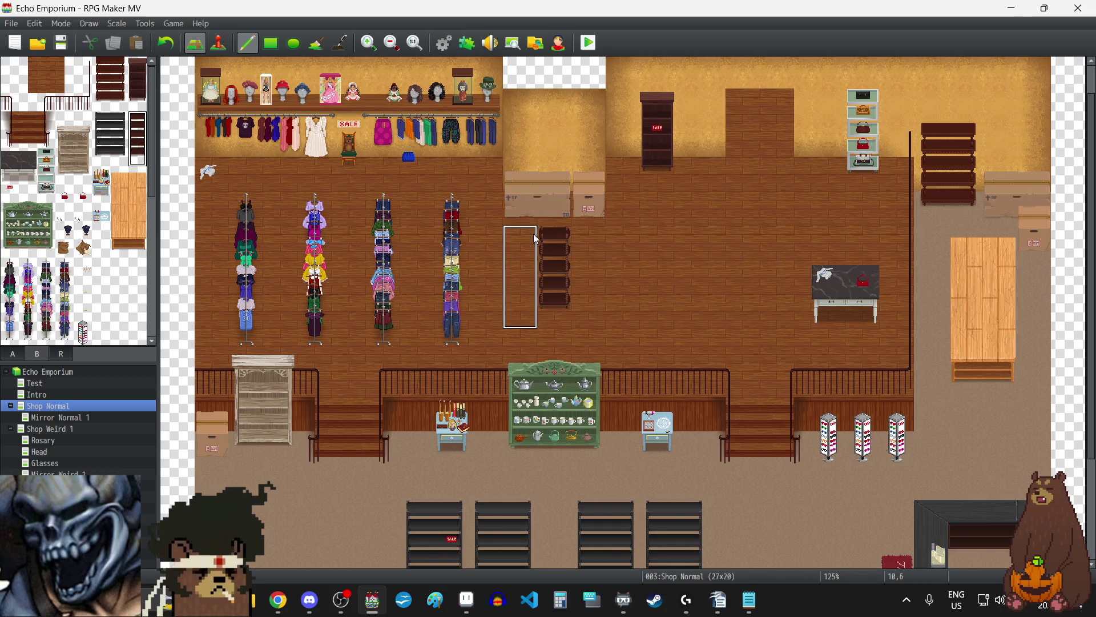
Step: Undo the trial dark shelf placements on the upstairs and lower floors
{"action": "left_click", "coordinate": [163, 50]}
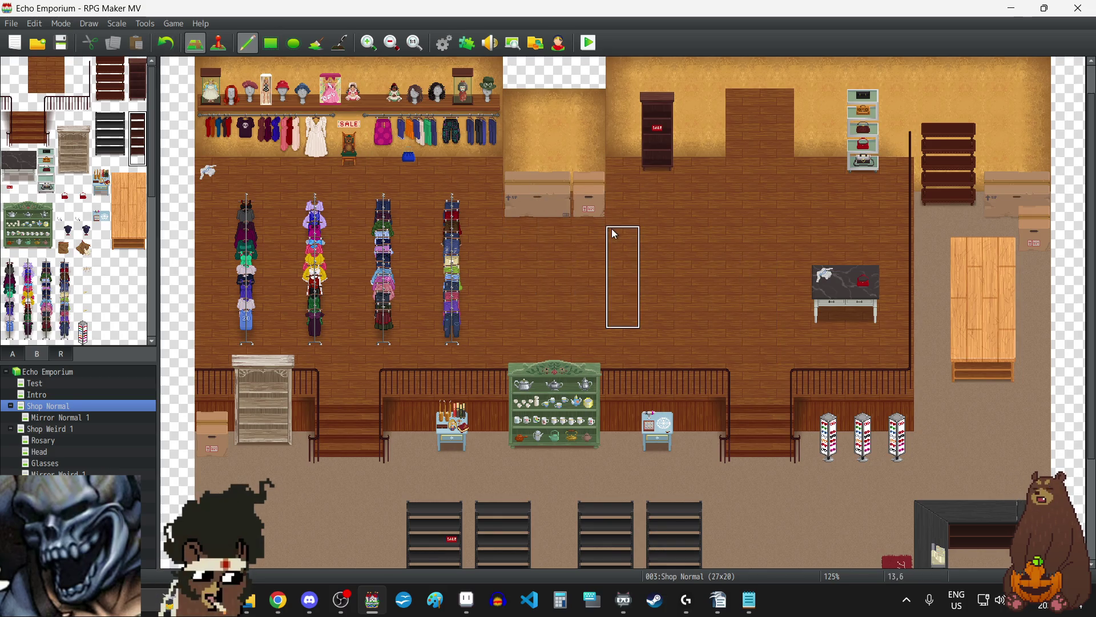
{"action": "left_click", "coordinate": [672, 247]}
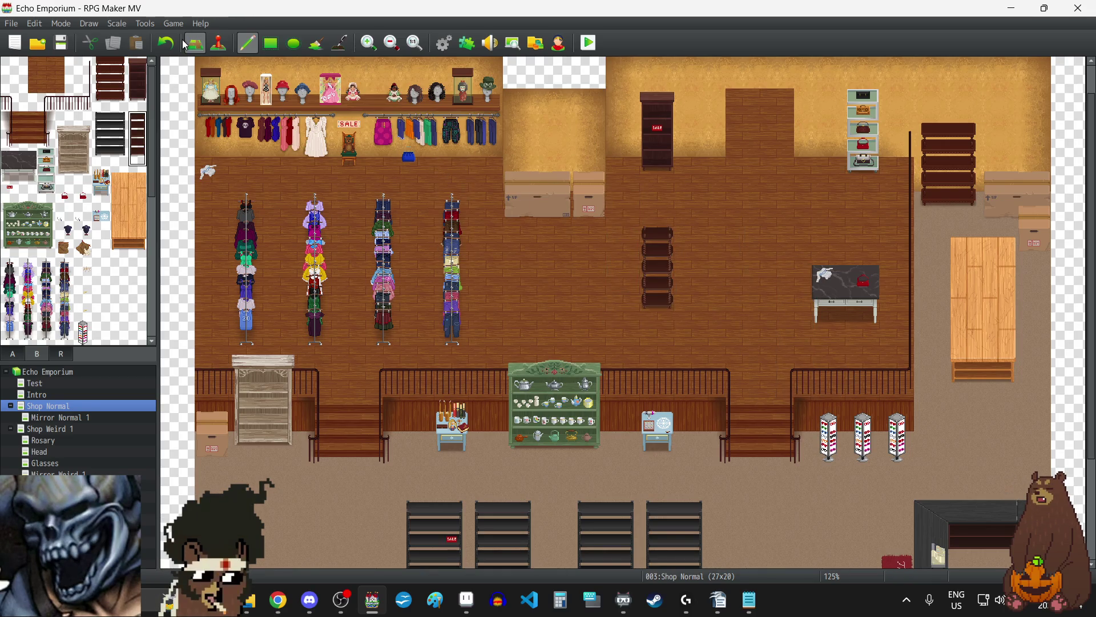
{"action": "key", "text": "ctrl+z"}
{"action": "scroll", "coordinate": [698, 225], "scroll_direction": "down", "scroll_amount": 4}
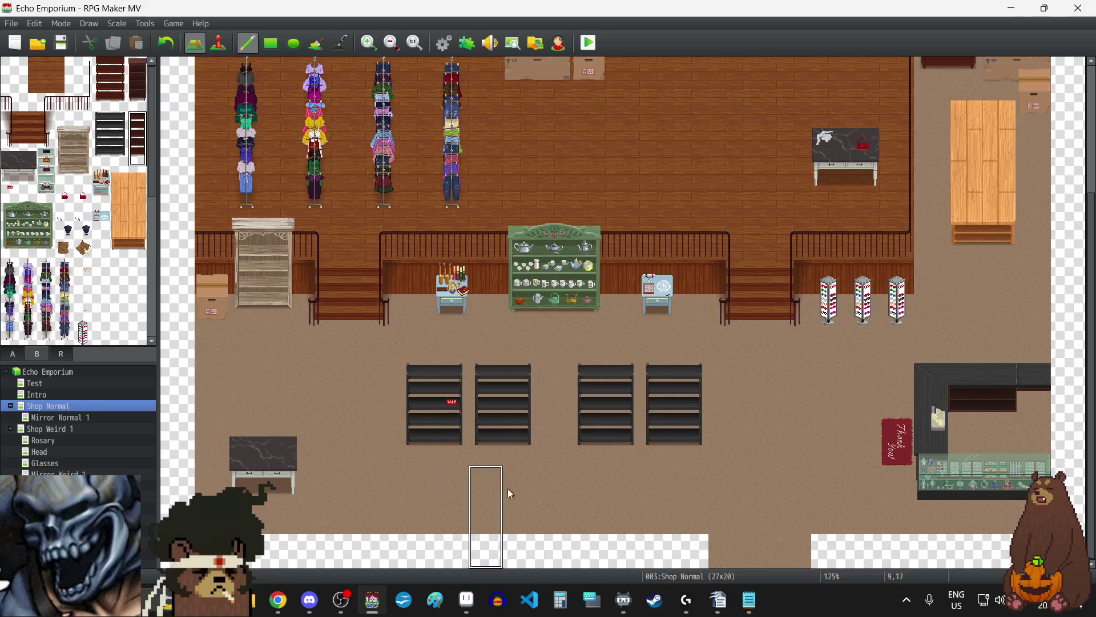
{"action": "scroll", "coordinate": [788, 426], "scroll_direction": "up", "scroll_amount": 3}
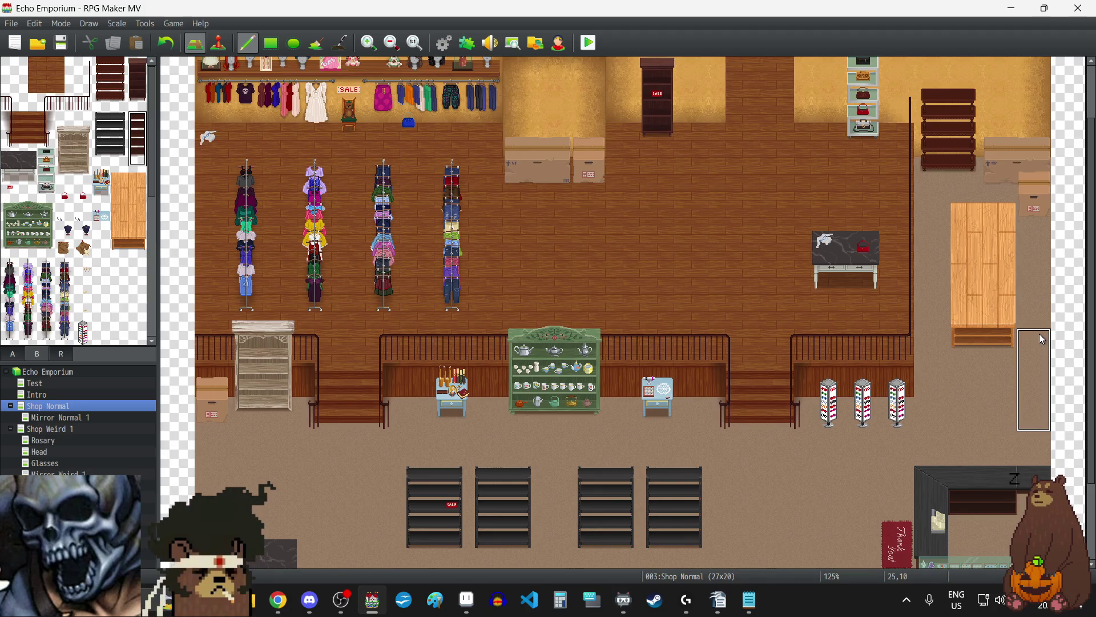
{"action": "scroll", "coordinate": [737, 365], "scroll_direction": "down", "scroll_amount": 3}
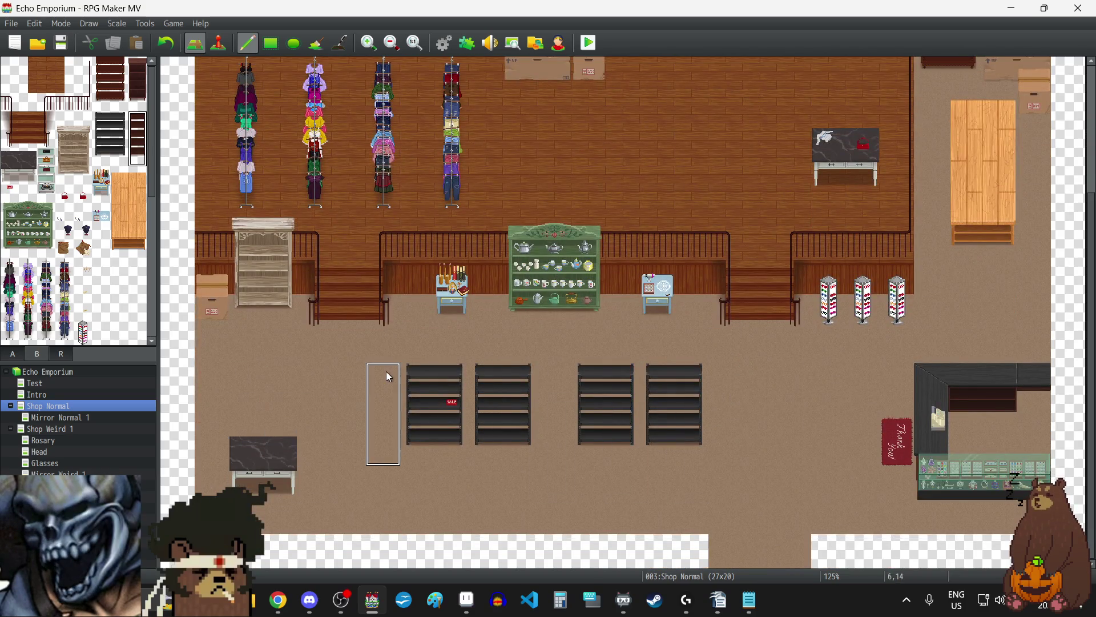
{"action": "left_click", "coordinate": [348, 369]}
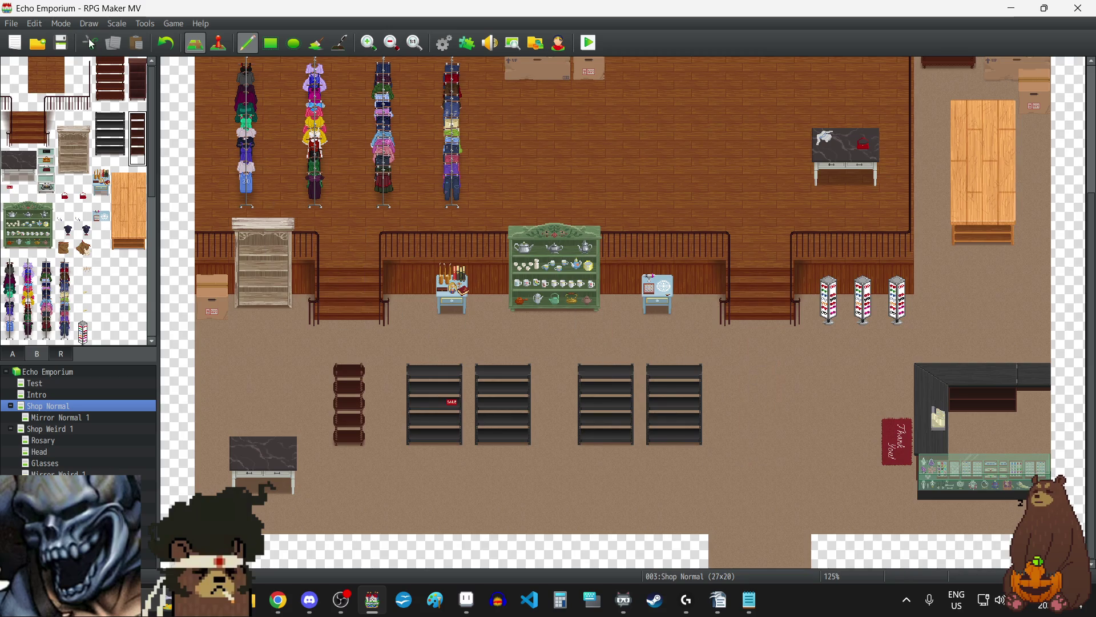
{"action": "left_click", "coordinate": [167, 46]}
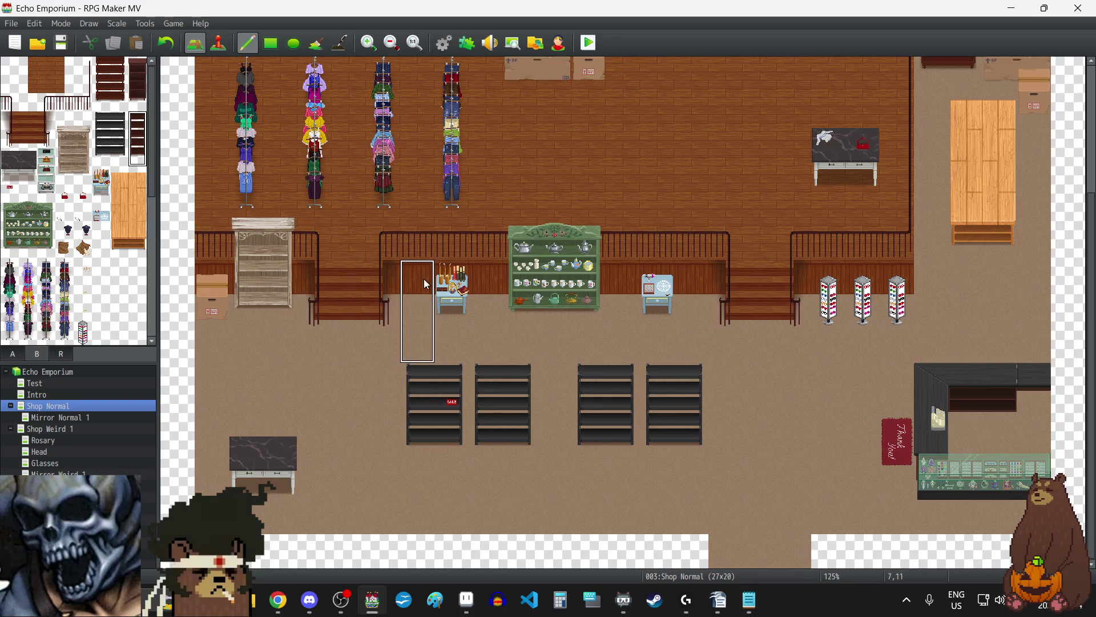
Step: Place the dark shelf beside the sale bookcase, after undoing a test row of shelves
{"action": "scroll", "coordinate": [417, 276], "scroll_direction": "up", "scroll_amount": 1}
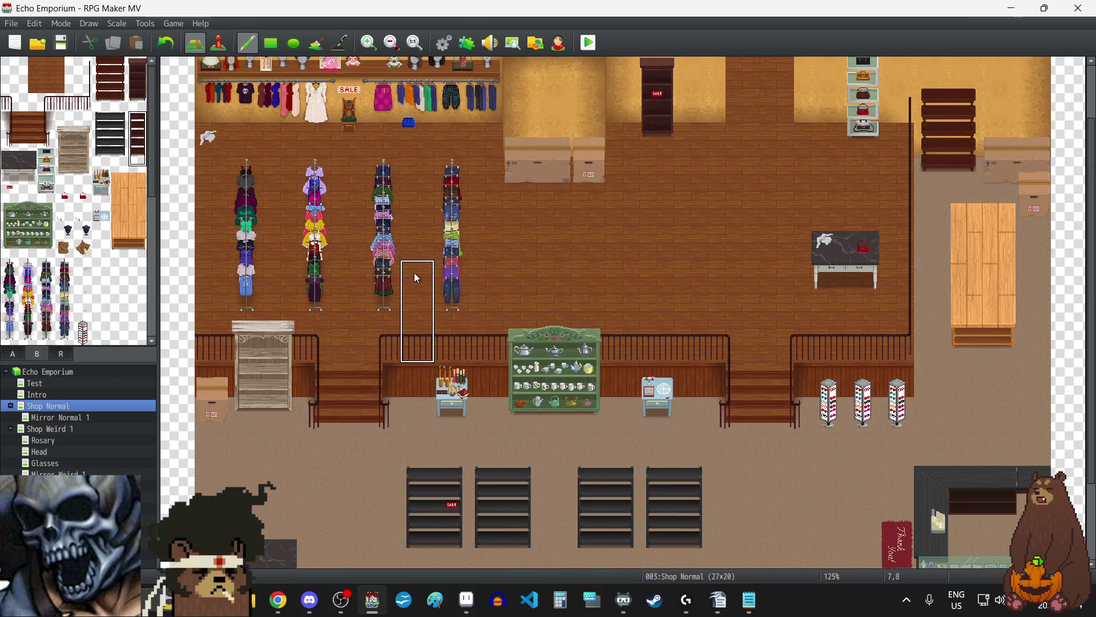
{"action": "scroll", "coordinate": [422, 277], "scroll_direction": "up", "scroll_amount": 1}
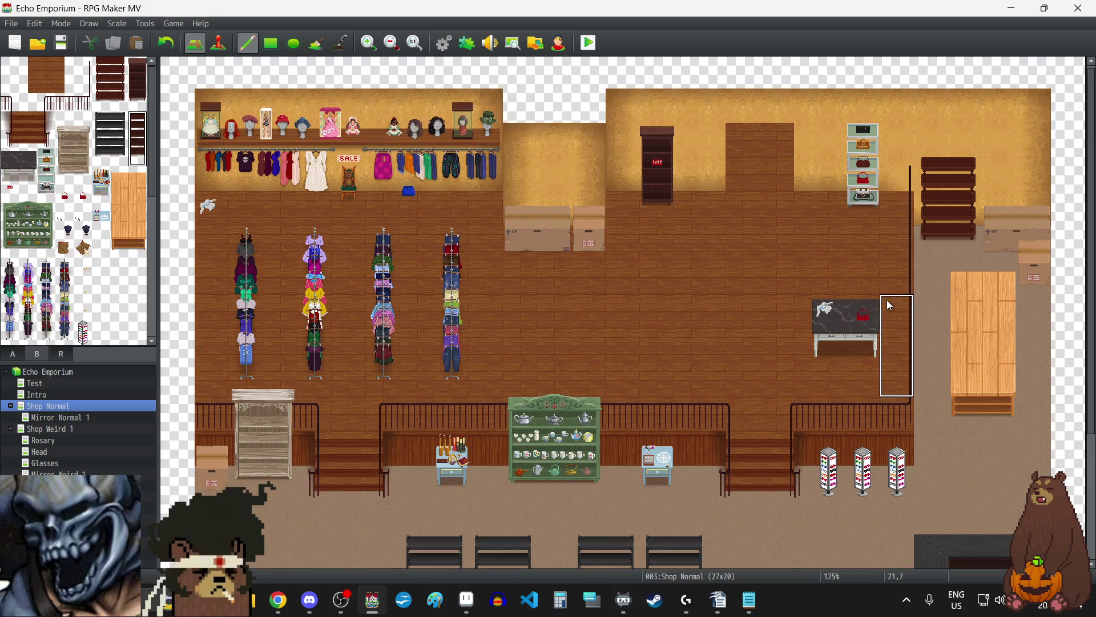
{"action": "left_click", "coordinate": [688, 275]}
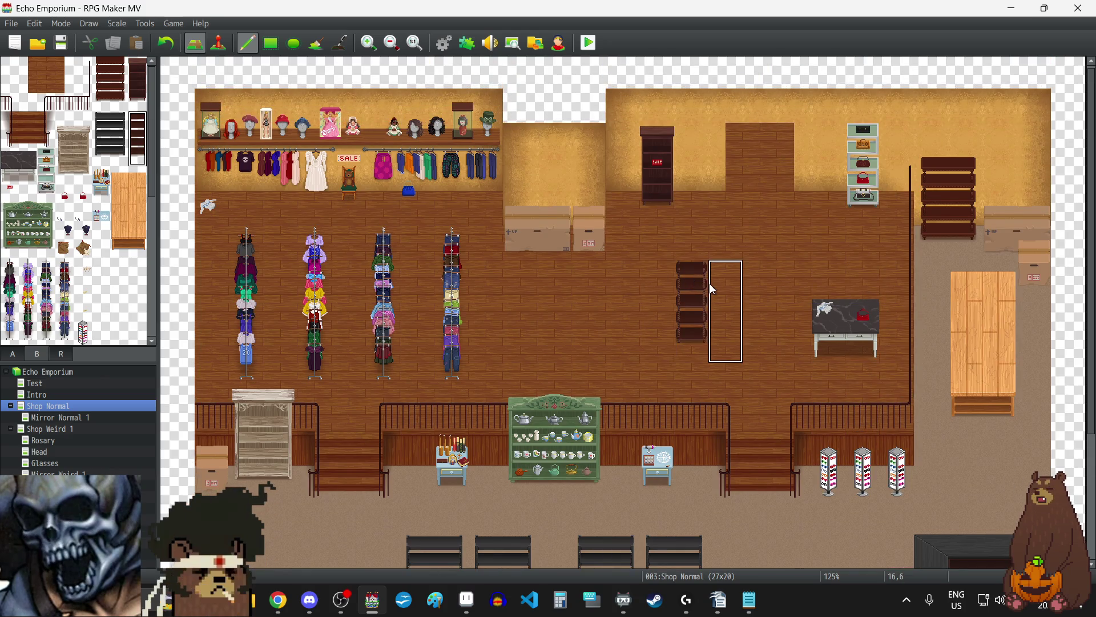
{"action": "left_click", "coordinate": [656, 284]}
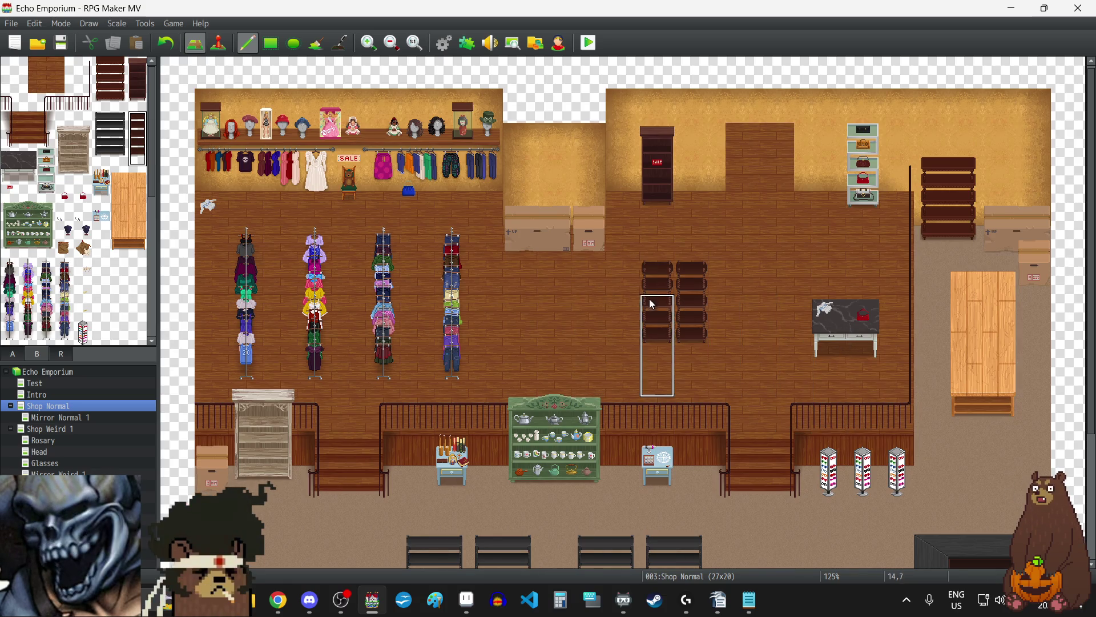
{"action": "left_click", "coordinate": [628, 271]}
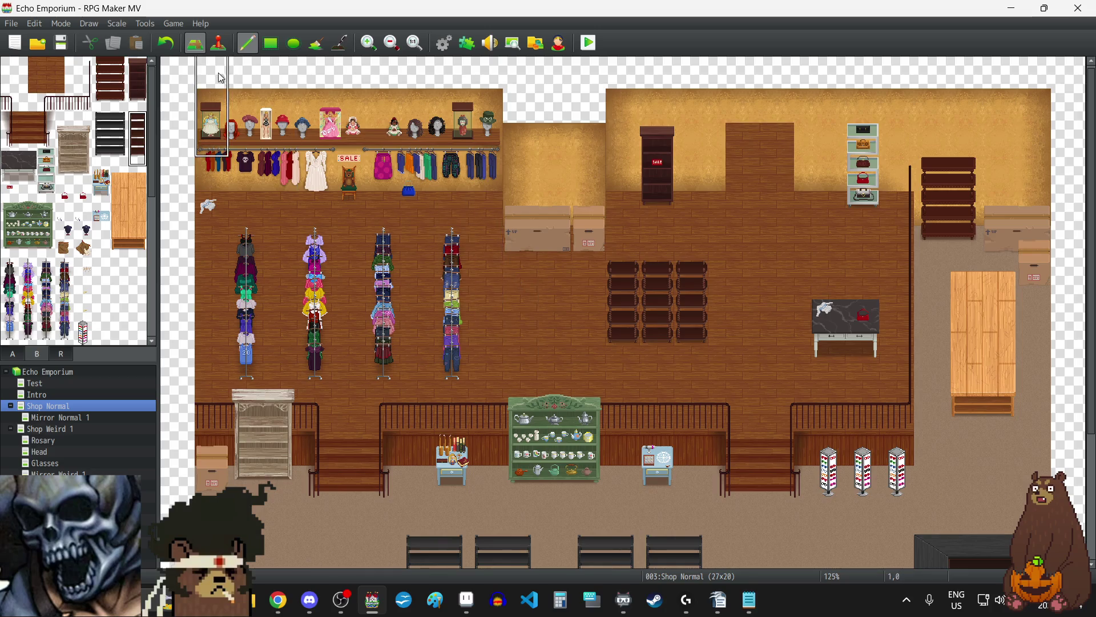
{"action": "left_click", "coordinate": [166, 46]}
{"action": "left_click", "coordinate": [167, 46]}
{"action": "left_click", "coordinate": [166, 45]}
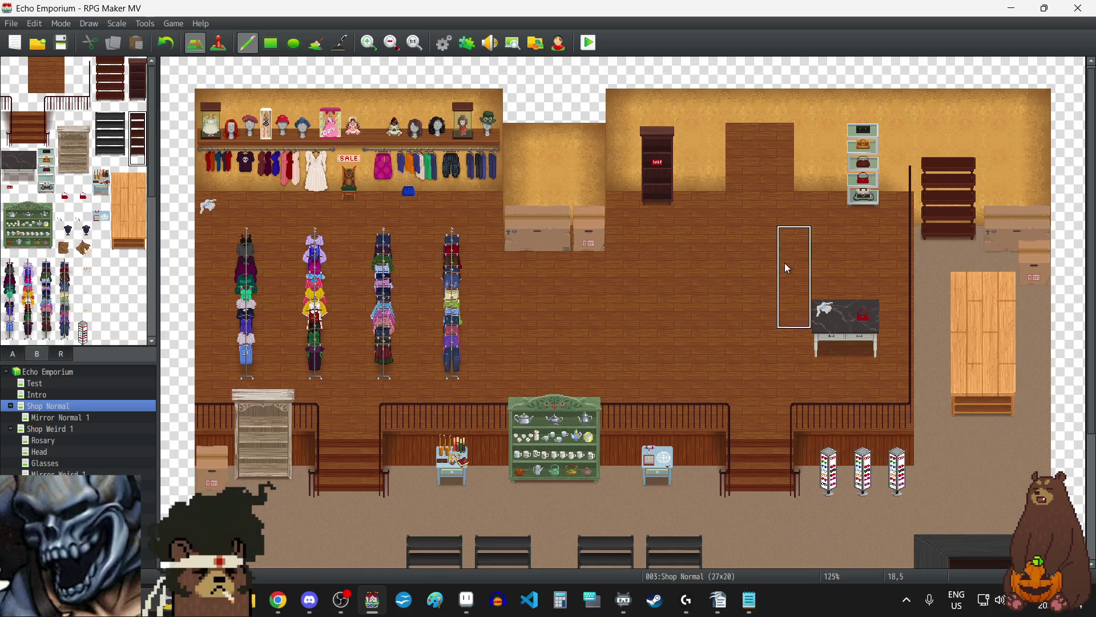
{"action": "left_click", "coordinate": [681, 132]}
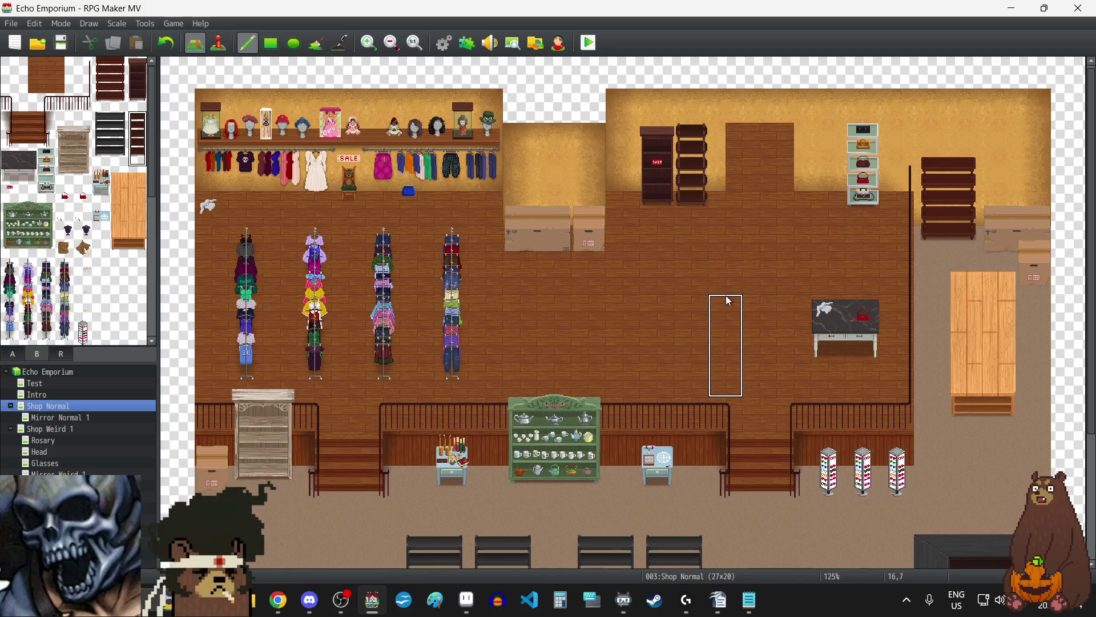
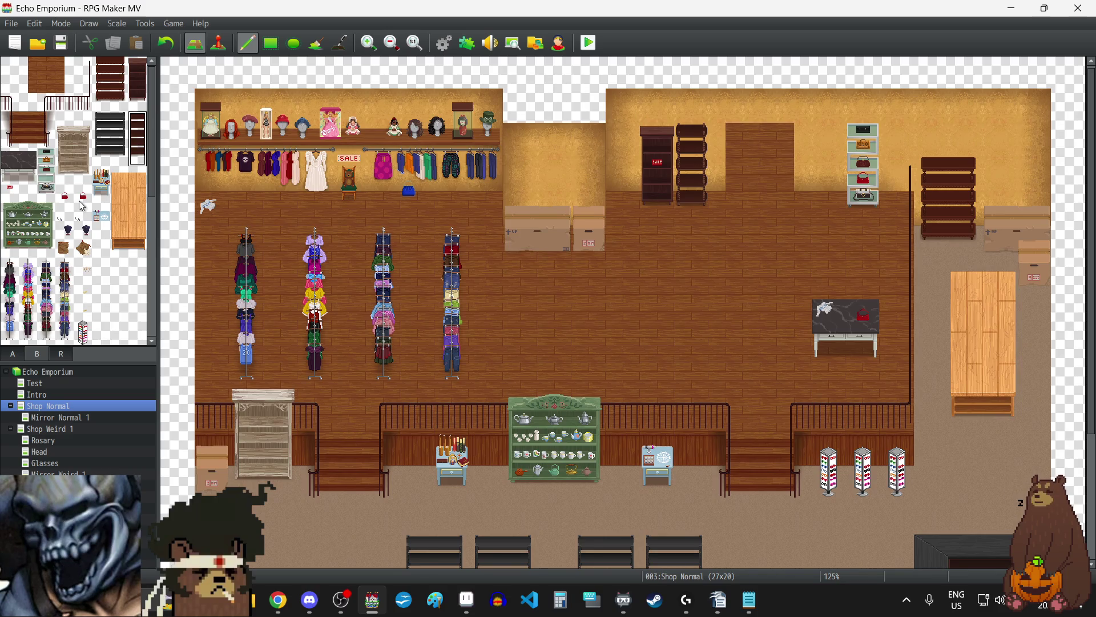
Step: Place rotating clothes racks by the back wall and on the open floor, then undo both
{"action": "scroll", "coordinate": [82, 205], "scroll_direction": "down", "scroll_amount": 3}
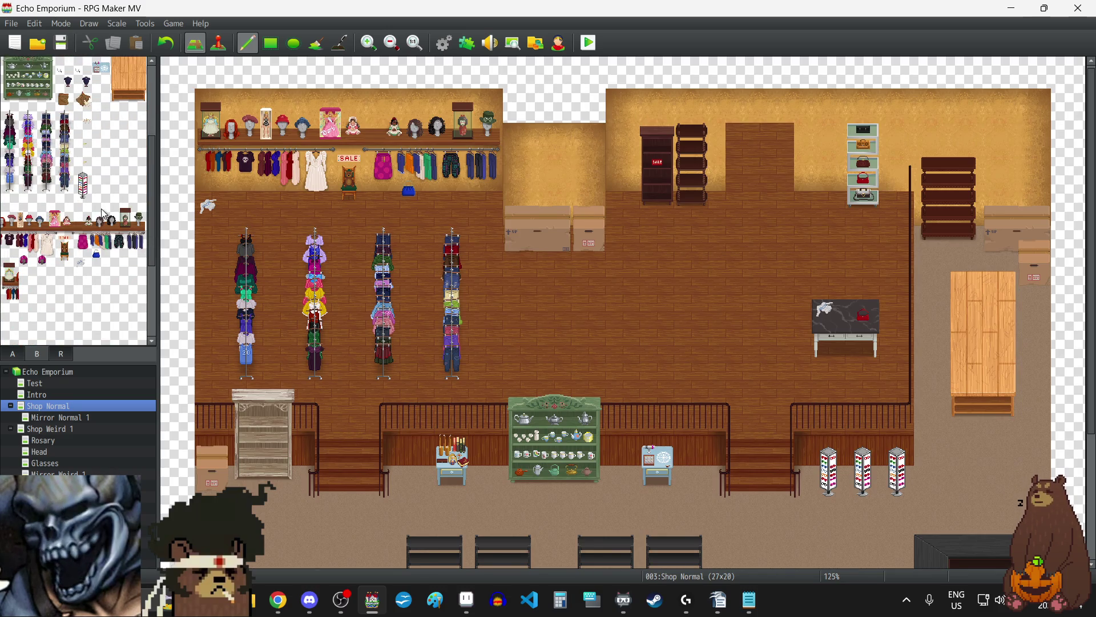
{"action": "left_click", "coordinate": [83, 189]}
{"action": "left_click", "coordinate": [827, 177]}
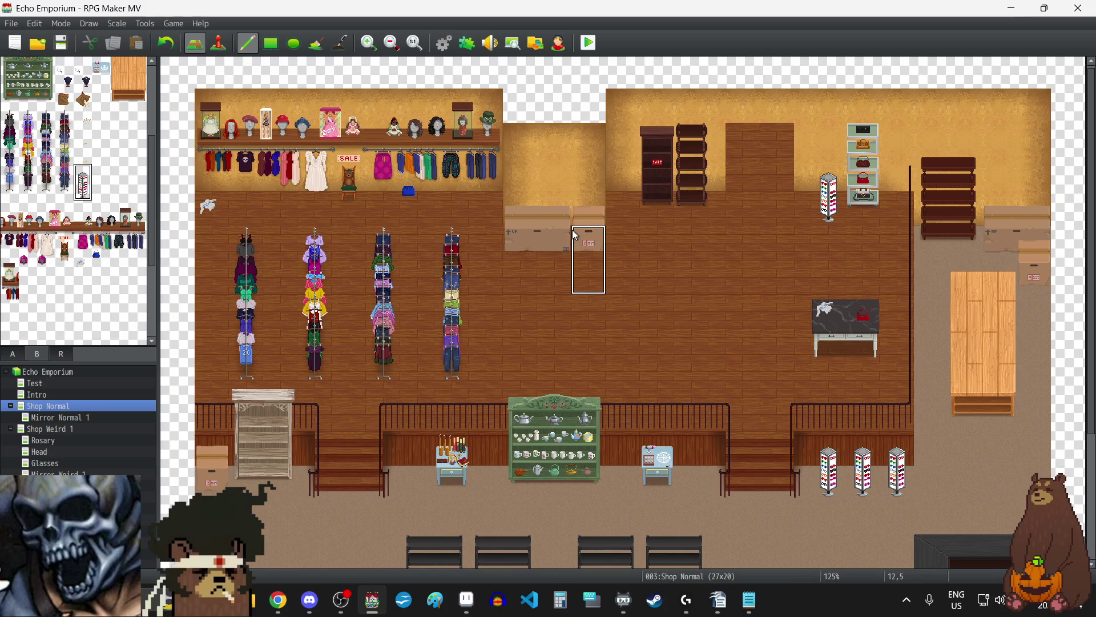
{"action": "left_click", "coordinate": [657, 325]}
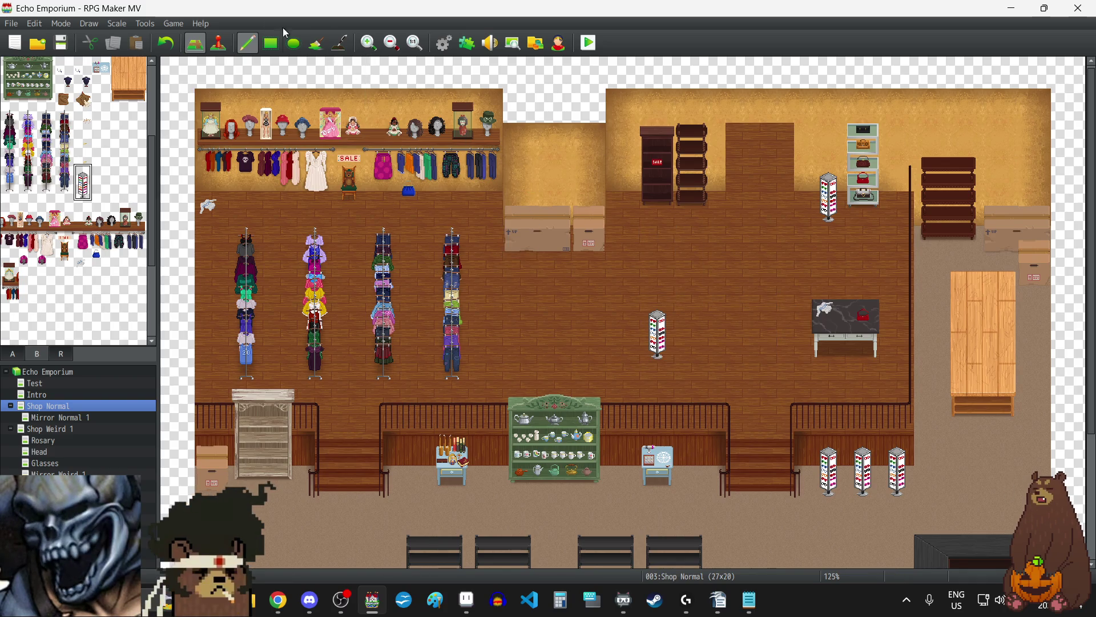
{"action": "left_click", "coordinate": [174, 41]}
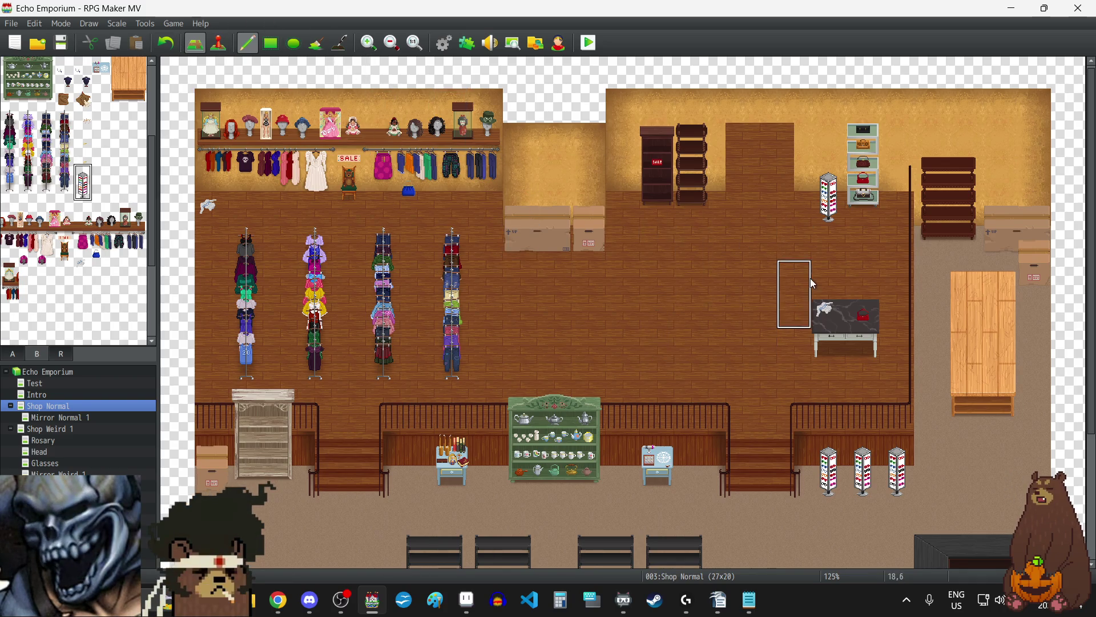
{"action": "key", "text": "ctrl+z"}
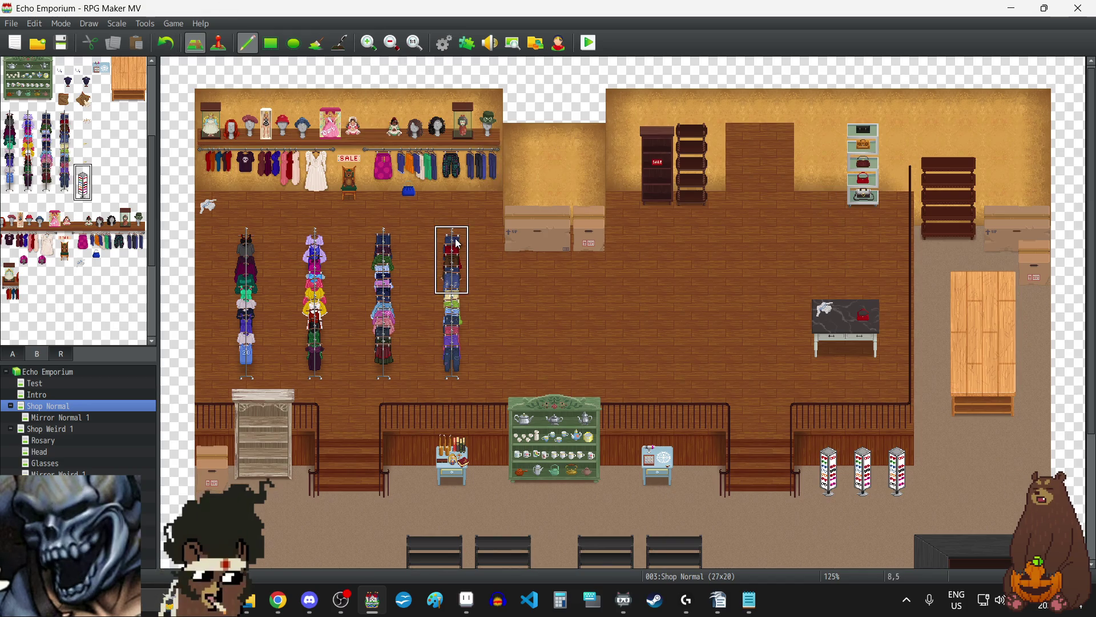
Step: Pick the wardrobe tile, then paint cardboard boxes on the floor, undoing the upper stacked box
{"action": "scroll", "coordinate": [85, 234], "scroll_direction": "up", "scroll_amount": 5}
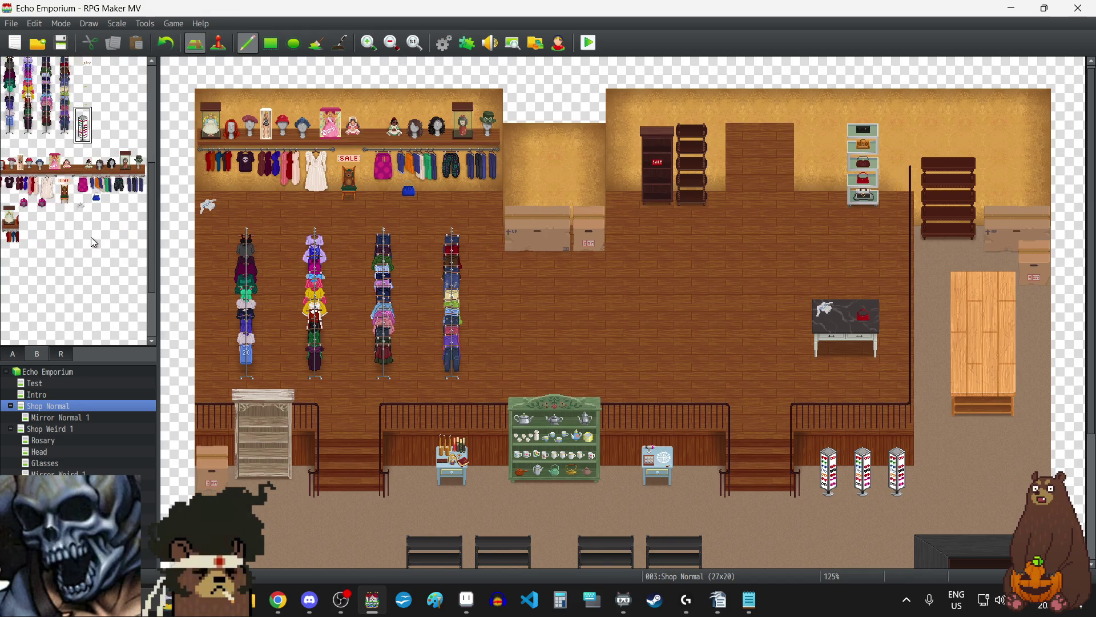
{"action": "scroll", "coordinate": [93, 239], "scroll_direction": "up", "scroll_amount": 1}
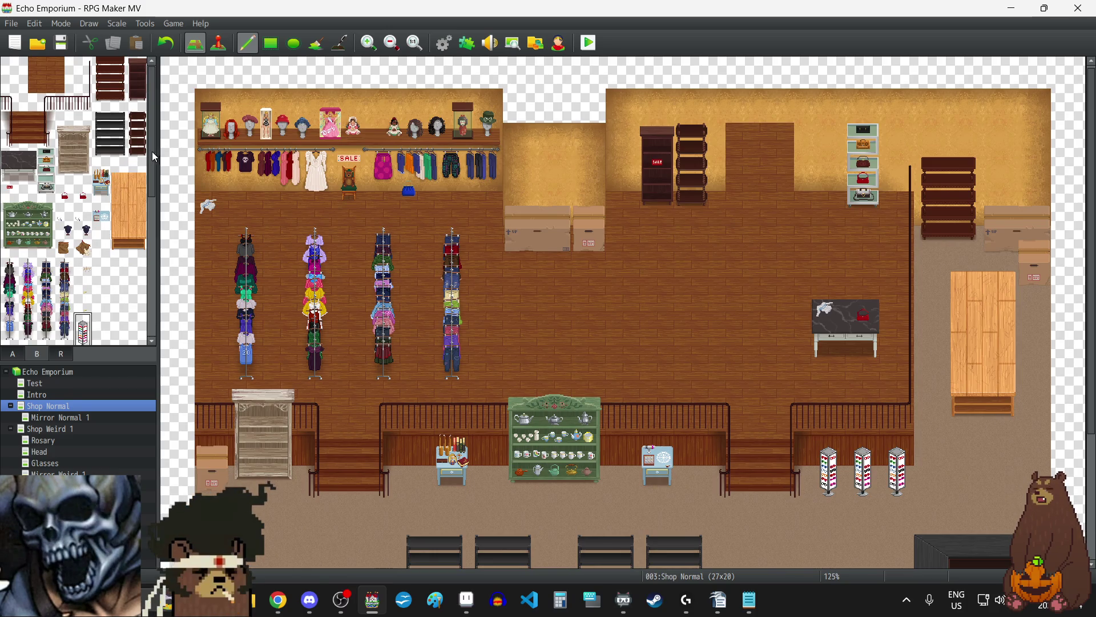
{"action": "left_click", "coordinate": [82, 151]}
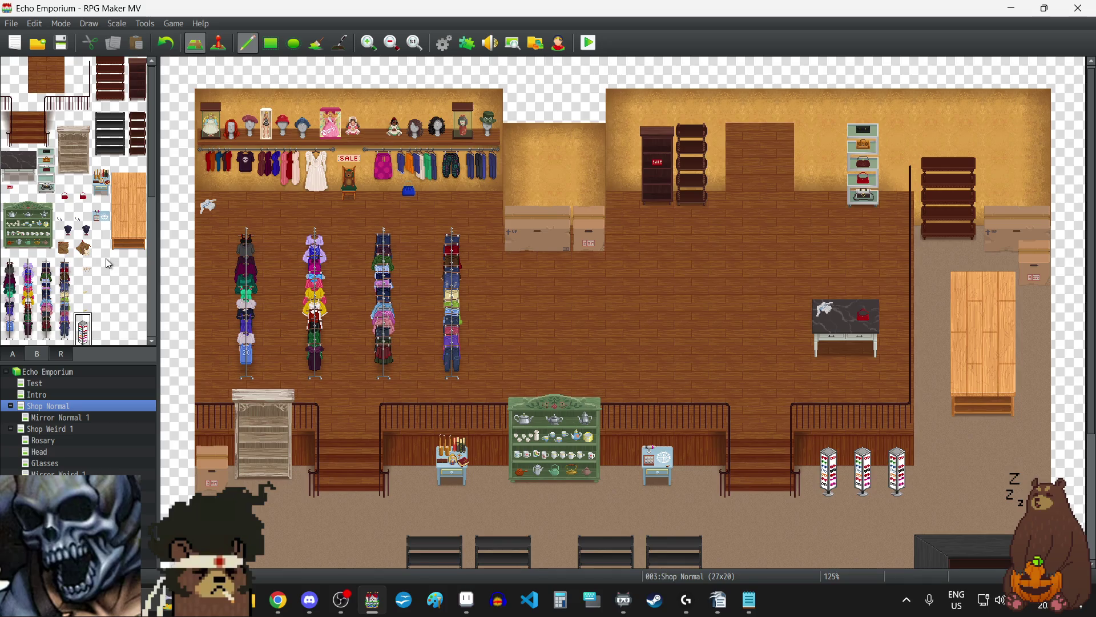
{"action": "scroll", "coordinate": [105, 258], "scroll_direction": "down", "scroll_amount": 5}
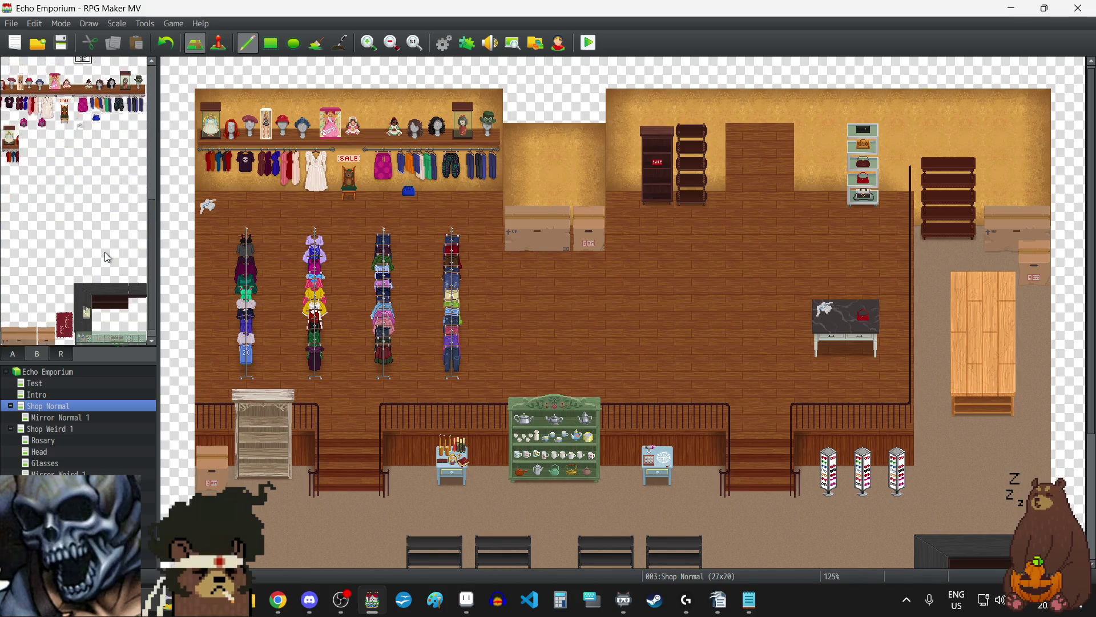
{"action": "scroll", "coordinate": [105, 252], "scroll_direction": "down", "scroll_amount": 1}
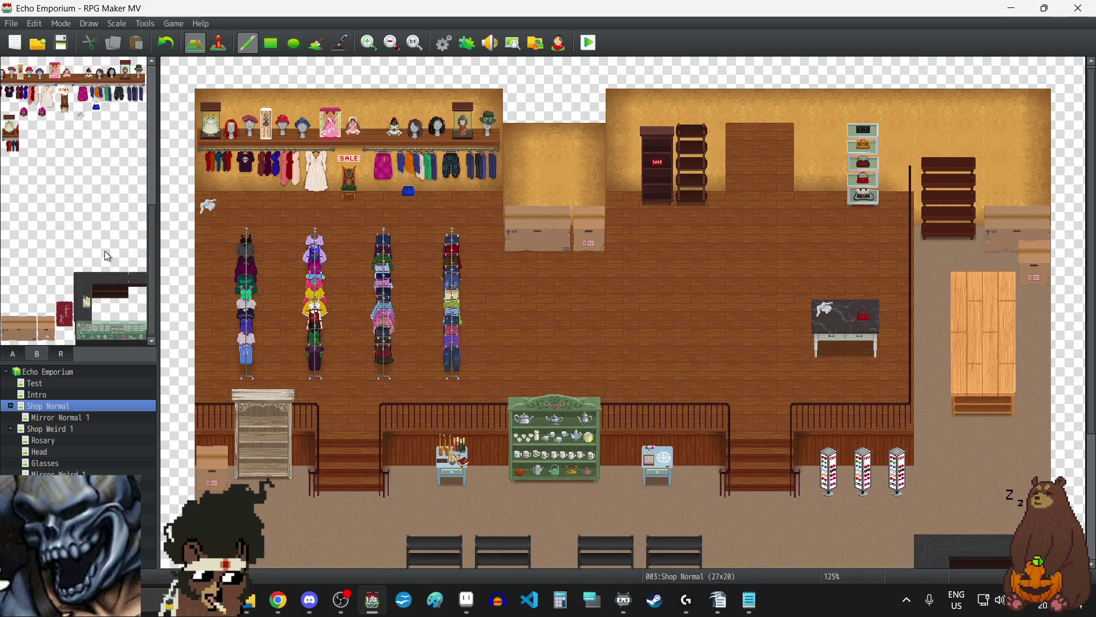
{"action": "left_click", "coordinate": [48, 334]}
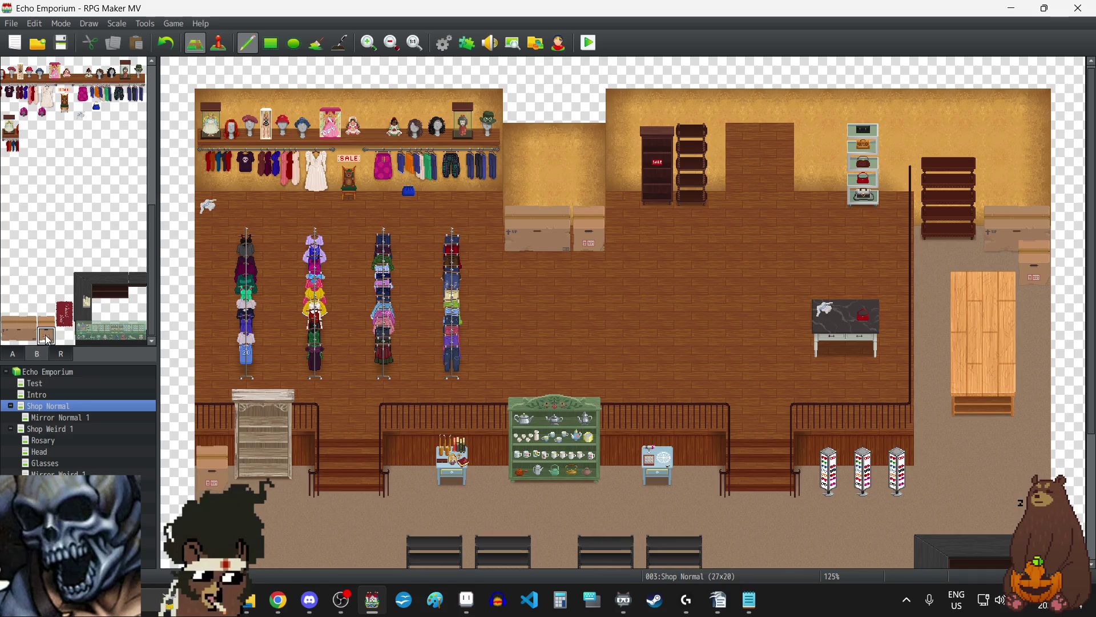
{"action": "left_click", "coordinate": [663, 310]}
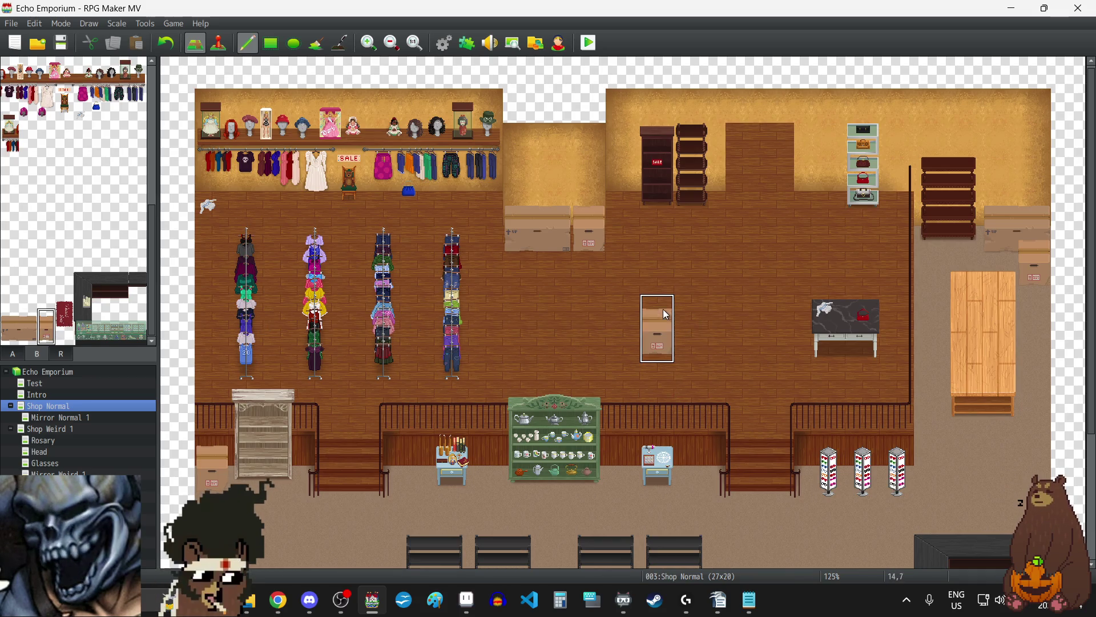
{"action": "left_click", "coordinate": [662, 290]}
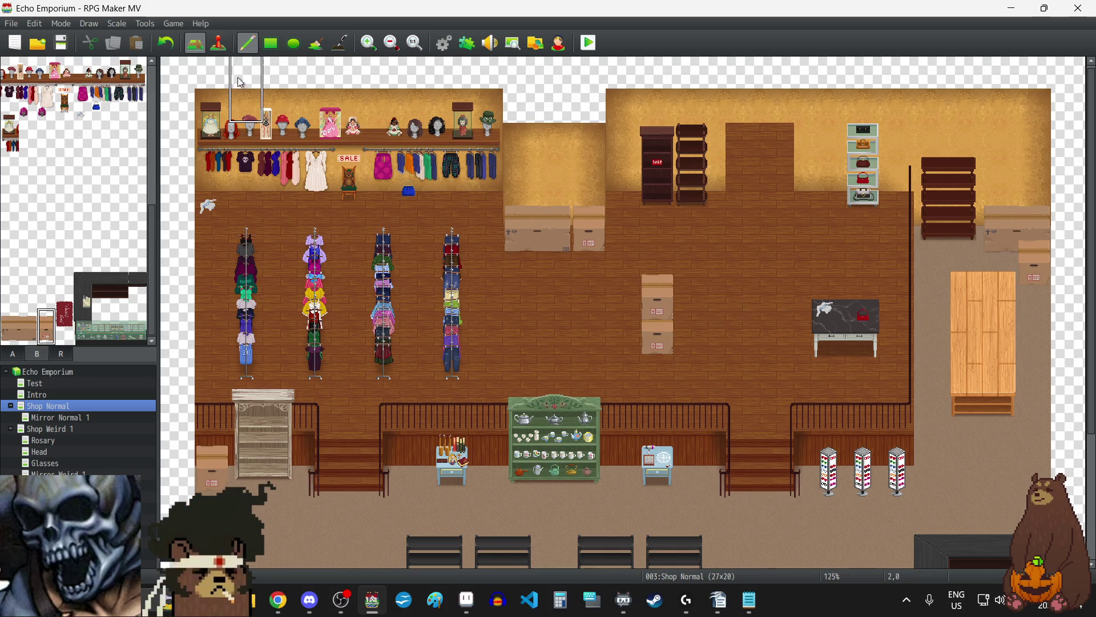
{"action": "left_click", "coordinate": [167, 43]}
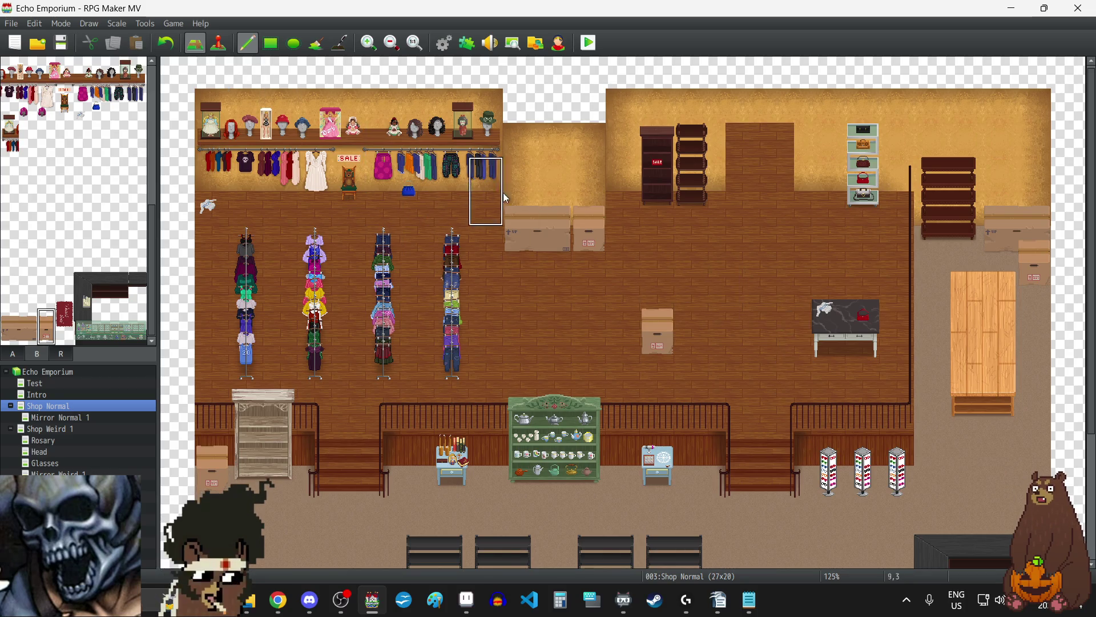
{"action": "left_click", "coordinate": [685, 302]}
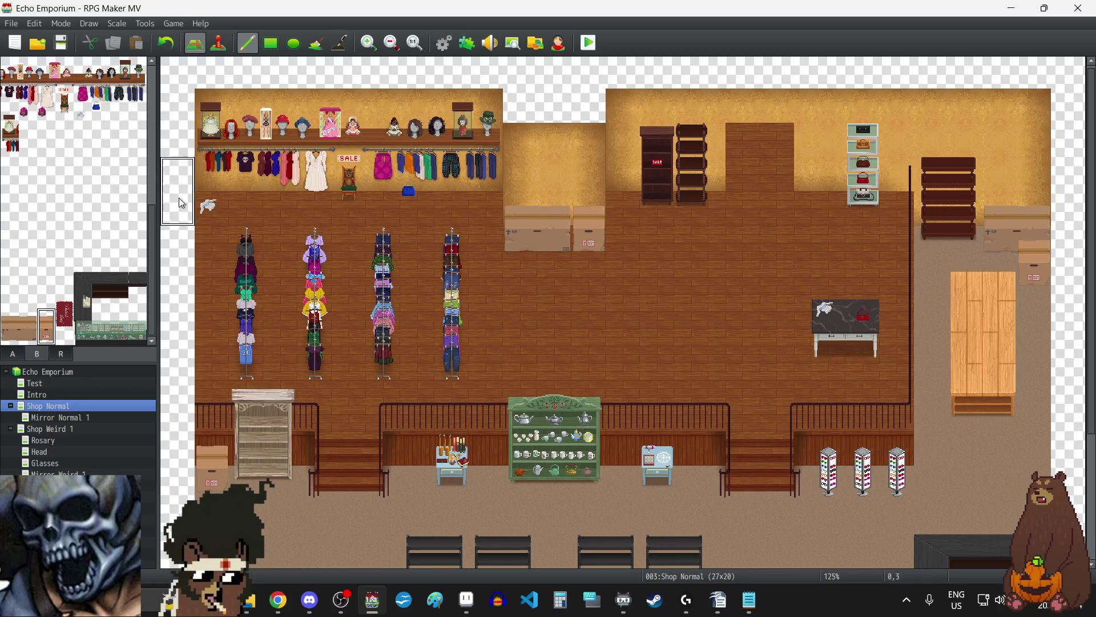
Step: Stack a two-tile-wide box and two tall two-tile boxes onto the floor pile
{"action": "mouse_move", "coordinate": [13, 329]}
{"action": "left_mouse_down"}
{"action": "mouse_move", "coordinate": [27, 335]}
{"action": "mouse_move", "coordinate": [26, 315]}
{"action": "left_mouse_up"}
{"action": "left_click", "coordinate": [671, 305]}
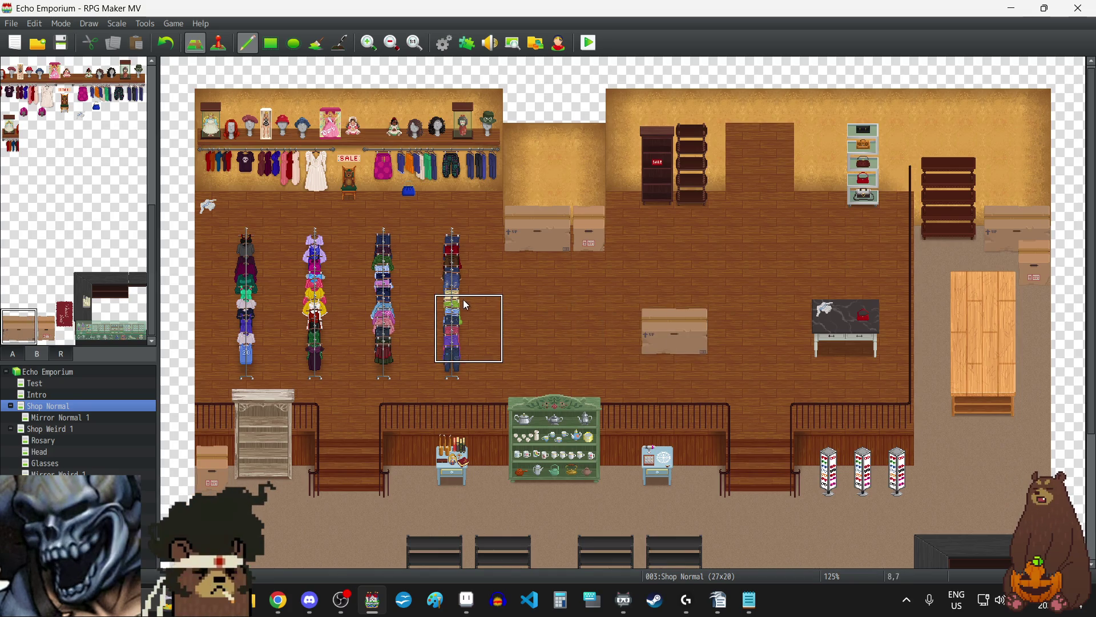
{"action": "scroll", "coordinate": [609, 299], "scroll_direction": "down", "scroll_amount": 2}
{"action": "scroll", "coordinate": [606, 295], "scroll_direction": "down", "scroll_amount": 3}
{"action": "scroll", "coordinate": [605, 292], "scroll_direction": "up", "scroll_amount": 3}
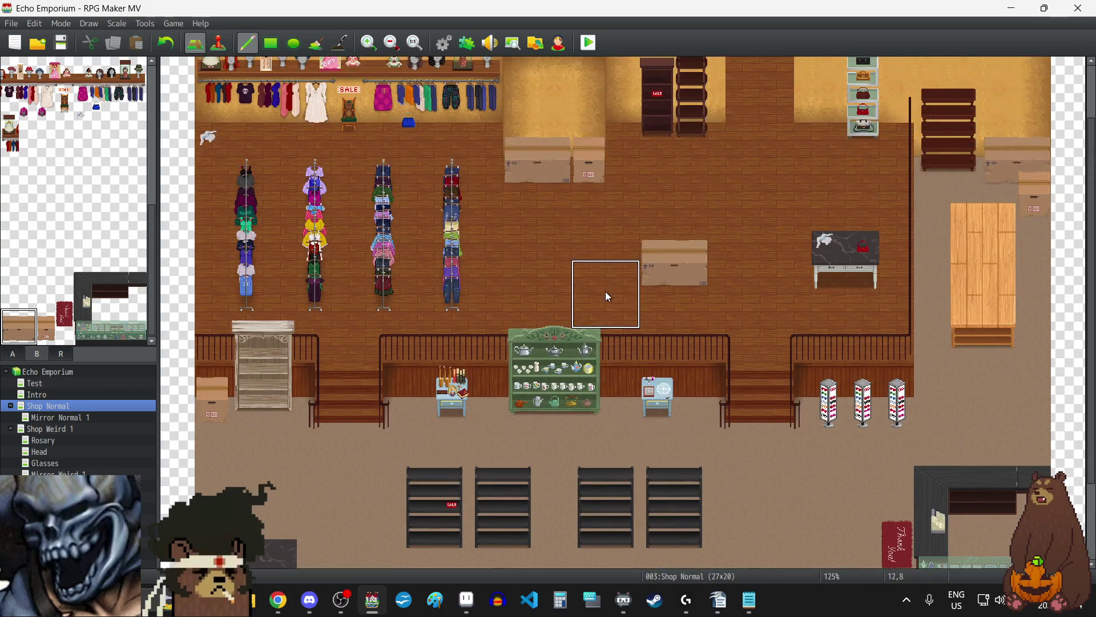
{"action": "scroll", "coordinate": [606, 292], "scroll_direction": "up", "scroll_amount": 2}
{"action": "left_click", "coordinate": [47, 336]}
{"action": "left_click_drag", "start_coordinate": [47, 336], "coordinate": [47, 317]}
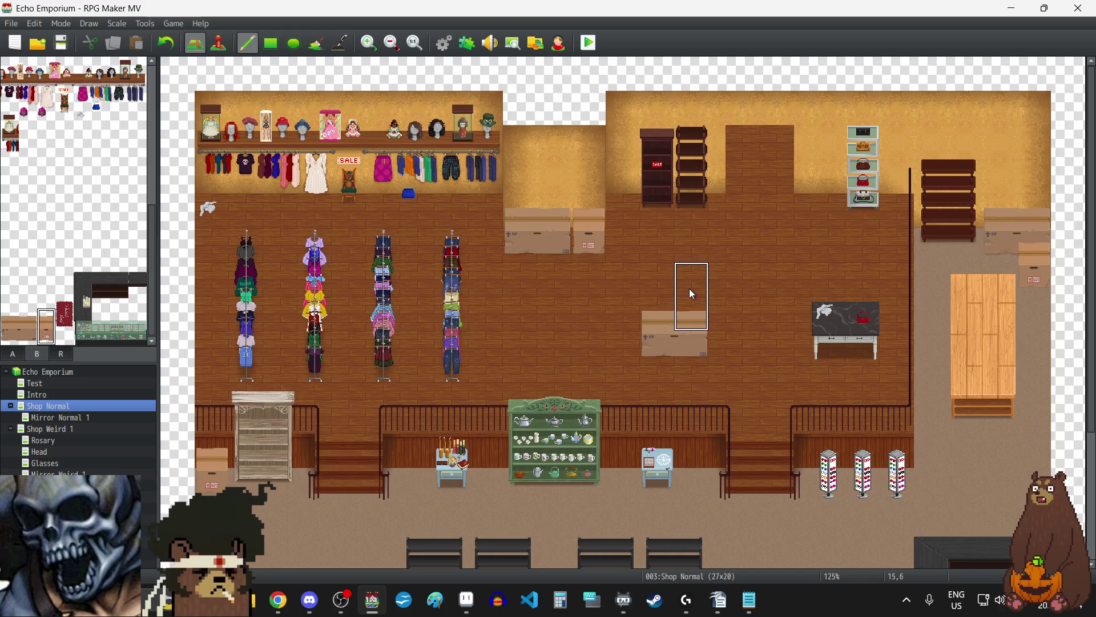
{"action": "left_click", "coordinate": [691, 290]}
{"action": "left_click", "coordinate": [27, 317]}
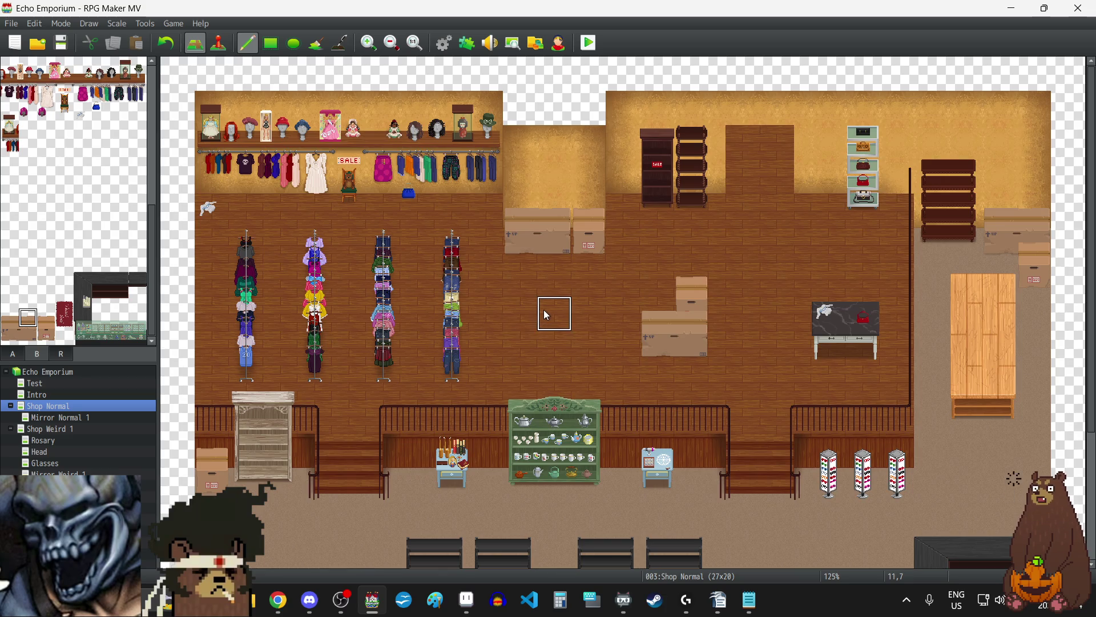
{"action": "left_click_drag", "start_coordinate": [46, 335], "coordinate": [46, 317]}
{"action": "left_click", "coordinate": [664, 290]}
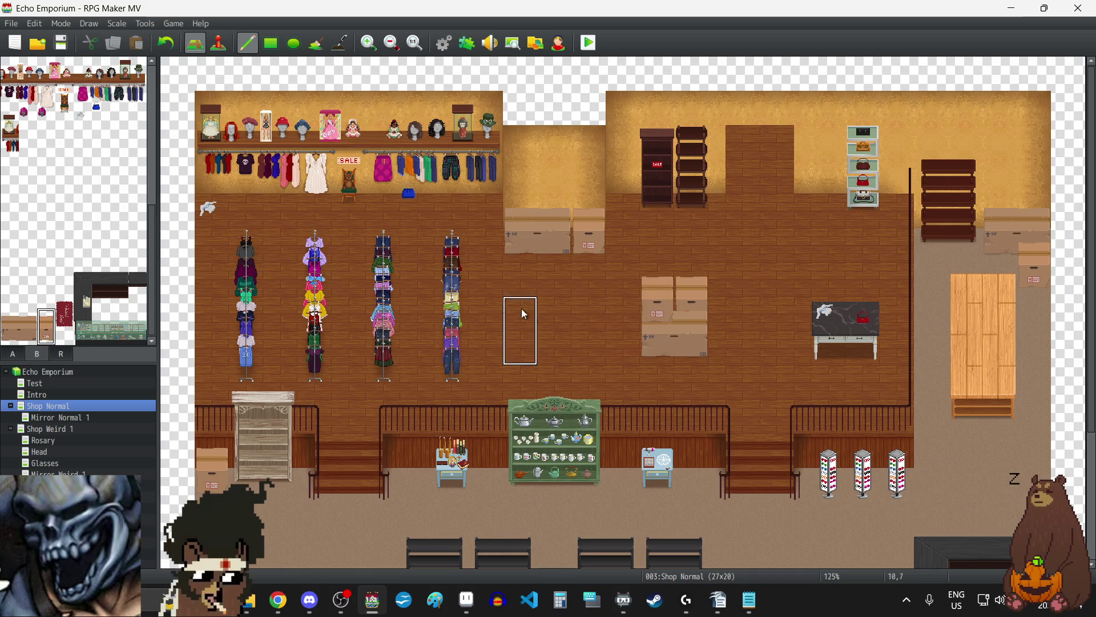
Step: Undo the three latest cardboard box placements, removing the stacked boxes
{"action": "left_click", "coordinate": [13, 322]}
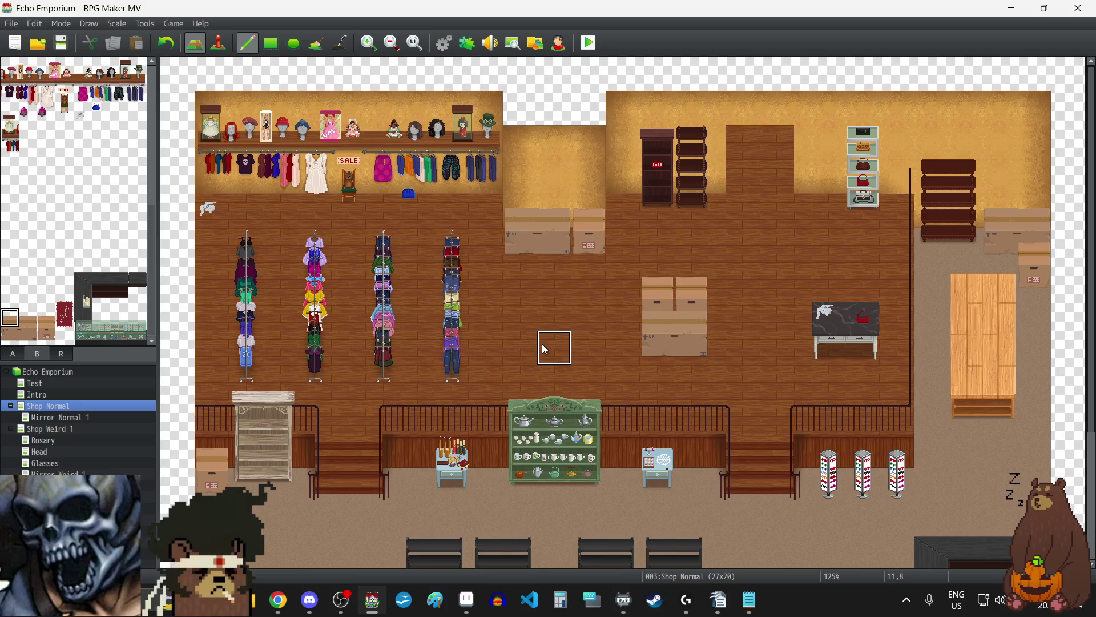
{"action": "scroll", "coordinate": [542, 345], "scroll_direction": "down", "scroll_amount": 5}
{"action": "scroll", "coordinate": [532, 370], "scroll_direction": "up", "scroll_amount": 5}
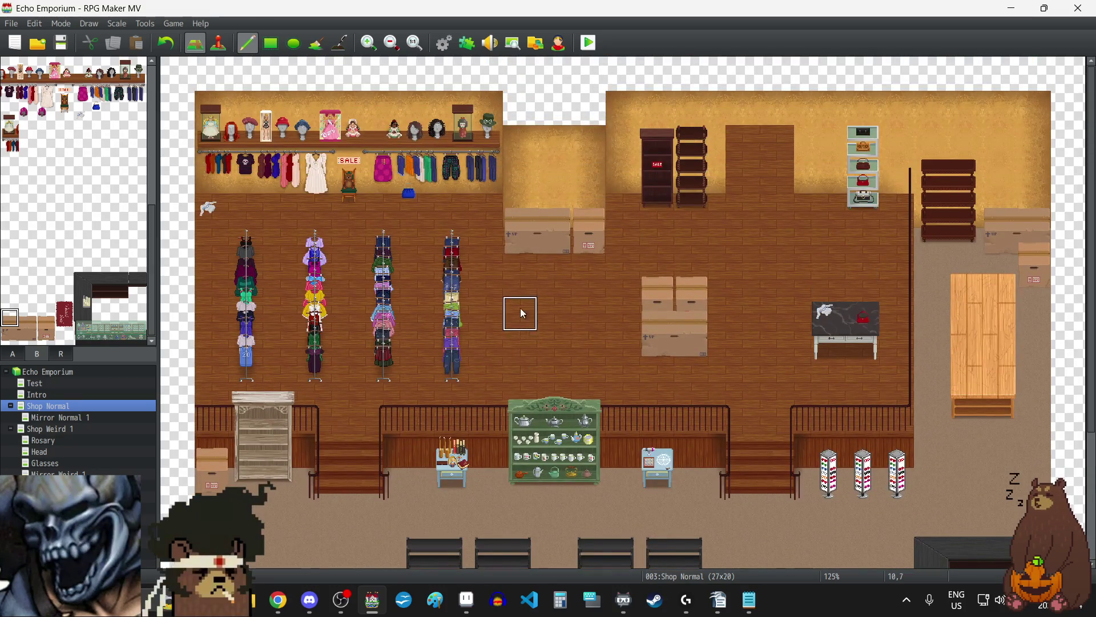
{"action": "left_click", "coordinate": [164, 45]}
{"action": "left_click", "coordinate": [164, 46]}
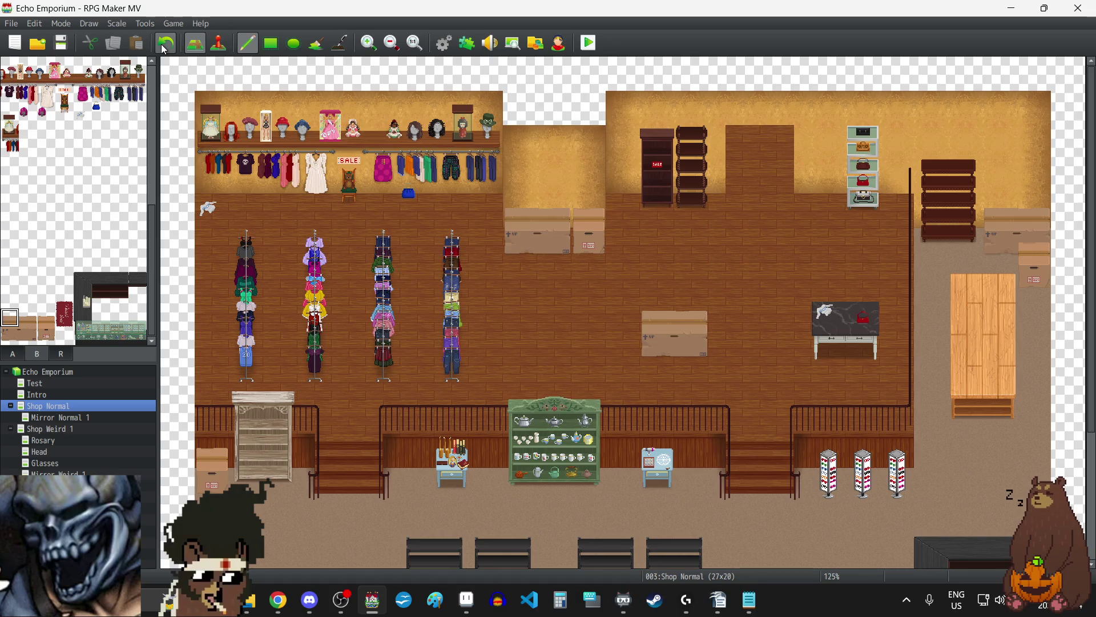
{"action": "left_click", "coordinate": [164, 45]}
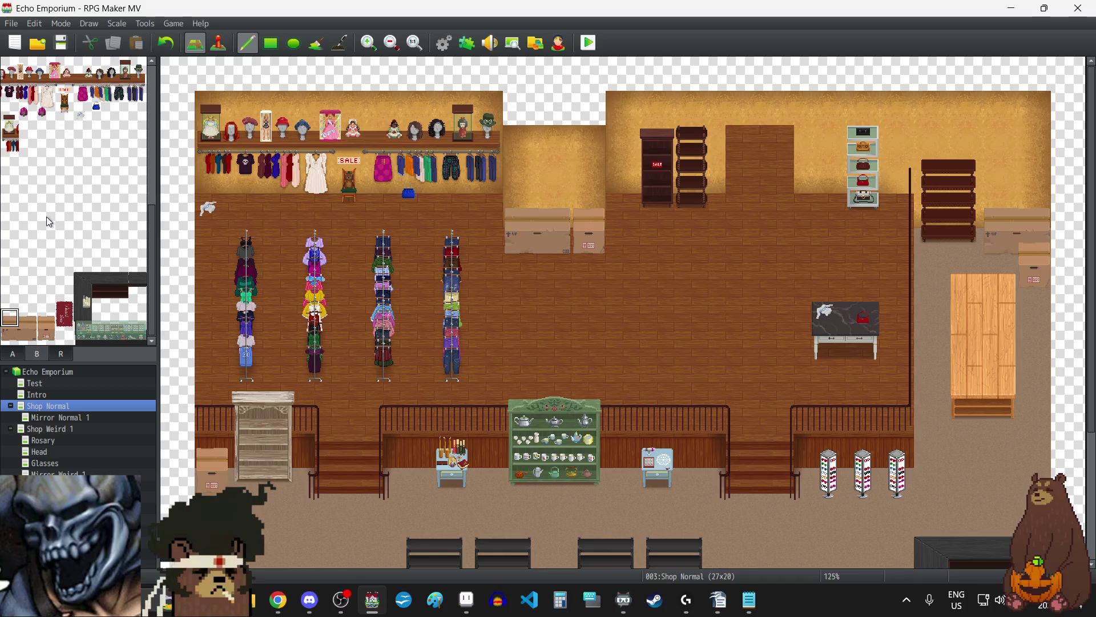
{"action": "scroll", "coordinate": [605, 267], "scroll_direction": "down", "scroll_amount": 5}
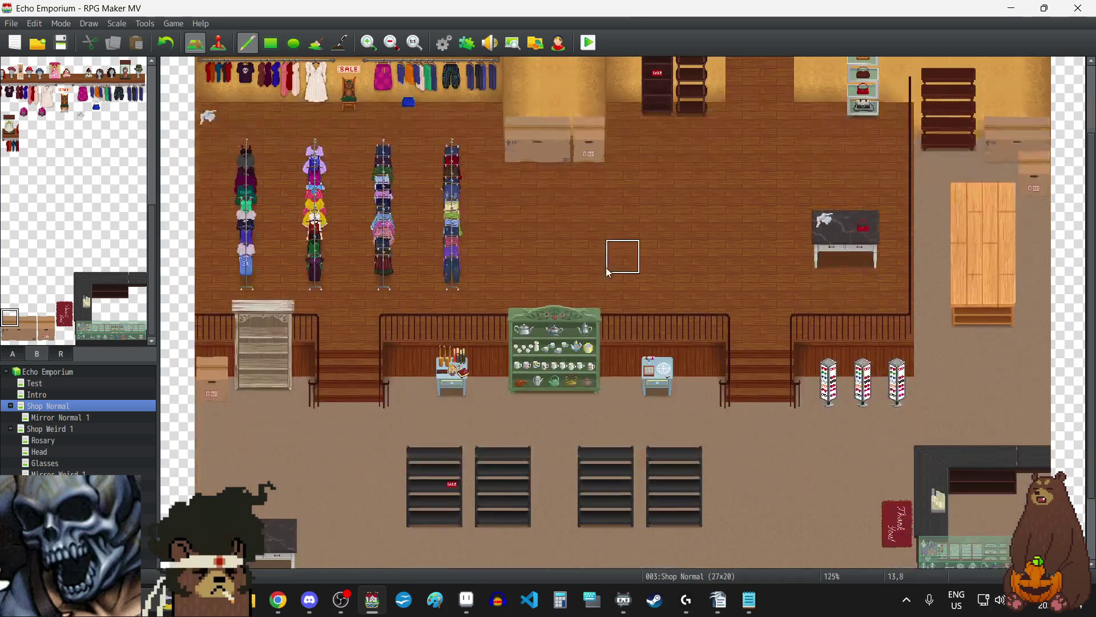
{"action": "scroll", "coordinate": [608, 267], "scroll_direction": "up", "scroll_amount": 5}
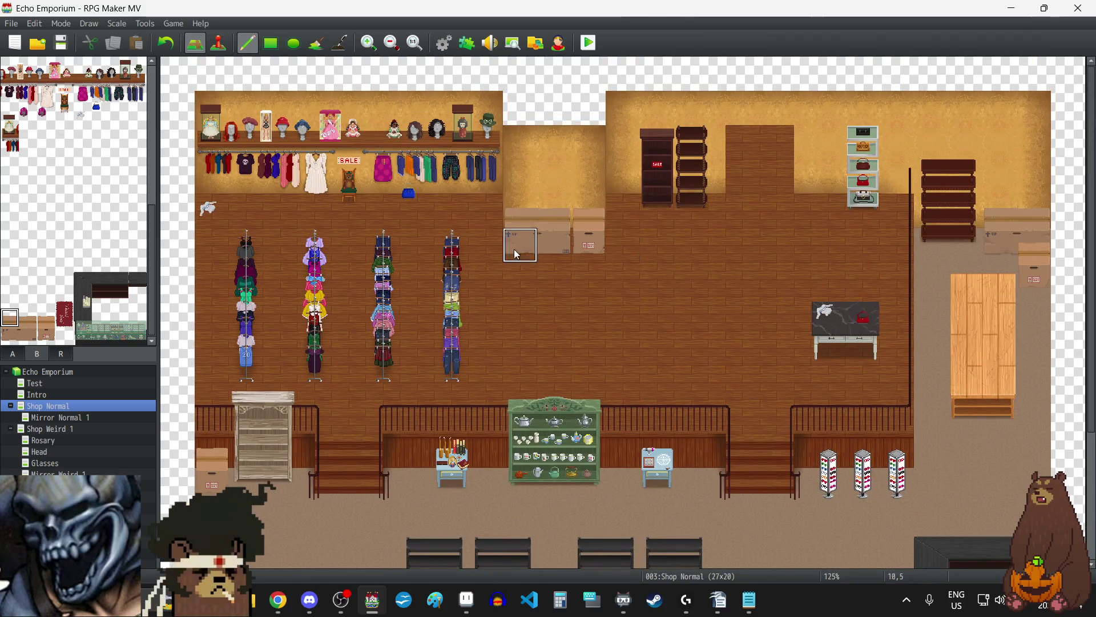
{"action": "scroll", "coordinate": [103, 181], "scroll_direction": "up", "scroll_amount": 10}
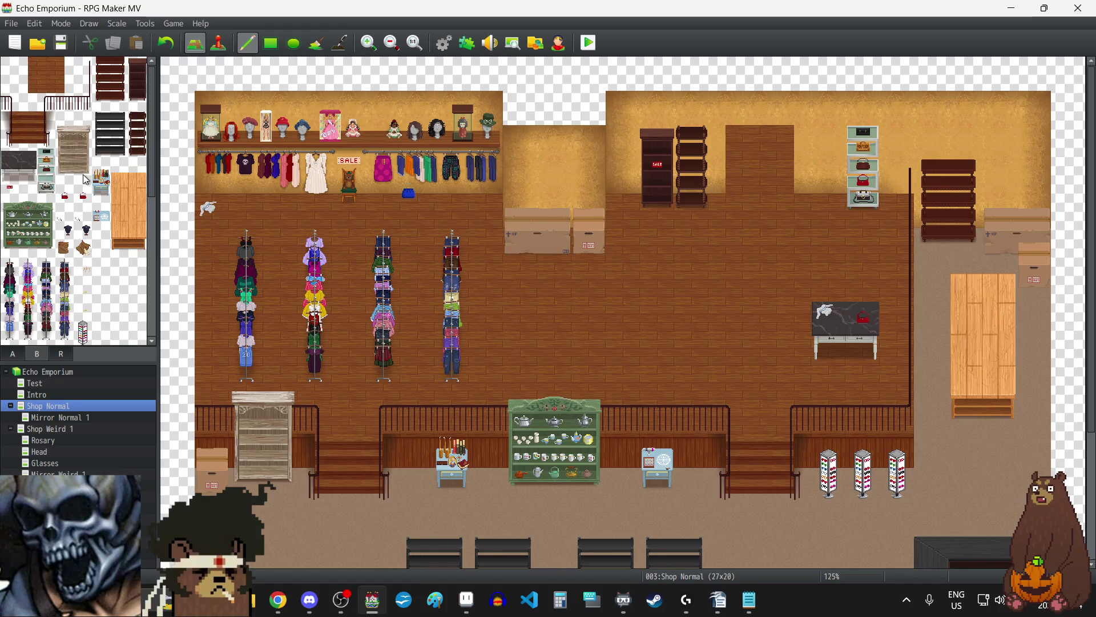
{"action": "scroll", "coordinate": [84, 179], "scroll_direction": "down", "scroll_amount": 10}
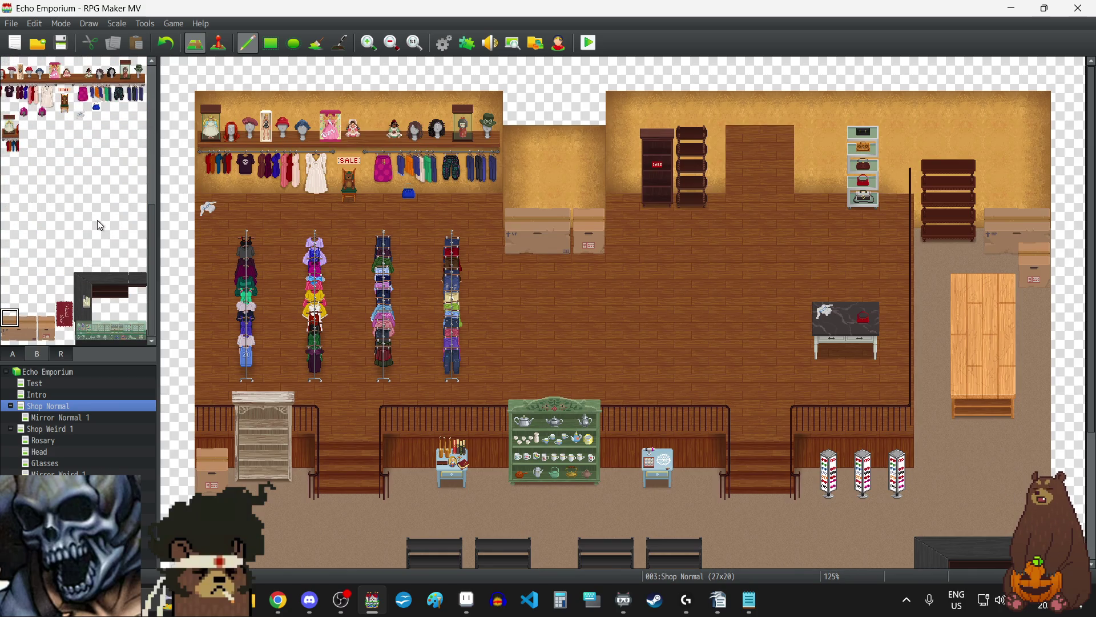
{"action": "scroll", "coordinate": [397, 331], "scroll_direction": "down", "scroll_amount": 5}
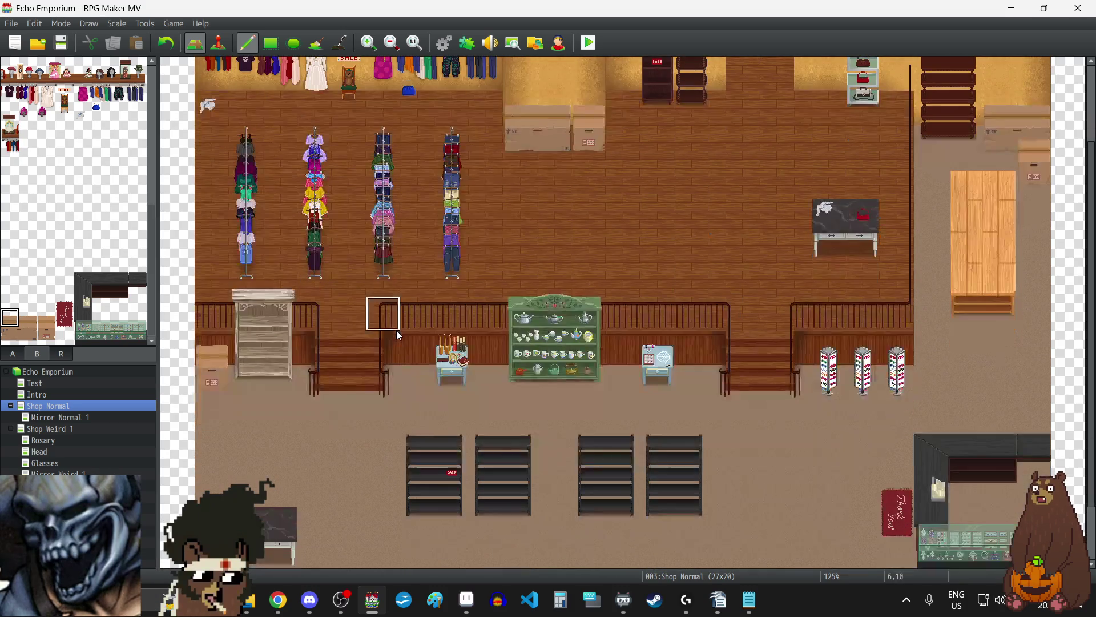
{"action": "scroll", "coordinate": [399, 335], "scroll_direction": "up", "scroll_amount": 1}
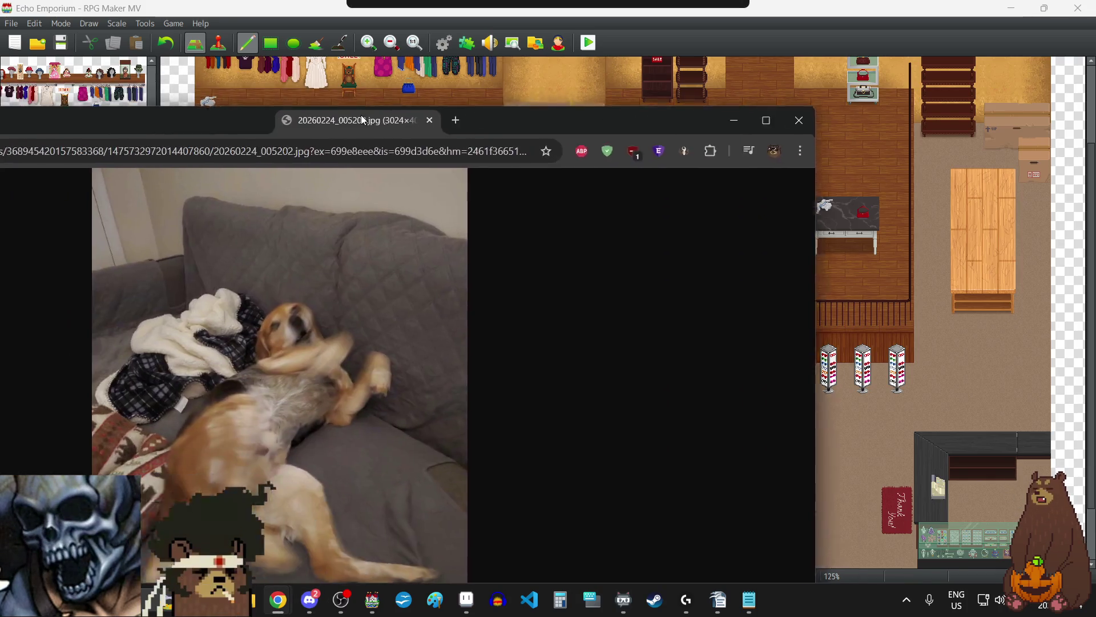
Step: View the dog photo full screen, zooming in and out, then return to the map editor
{"action": "left_click_drag", "start_coordinate": [374, 111], "coordinate": [472, 111]}
{"action": "double_click", "coordinate": [471, 111]}
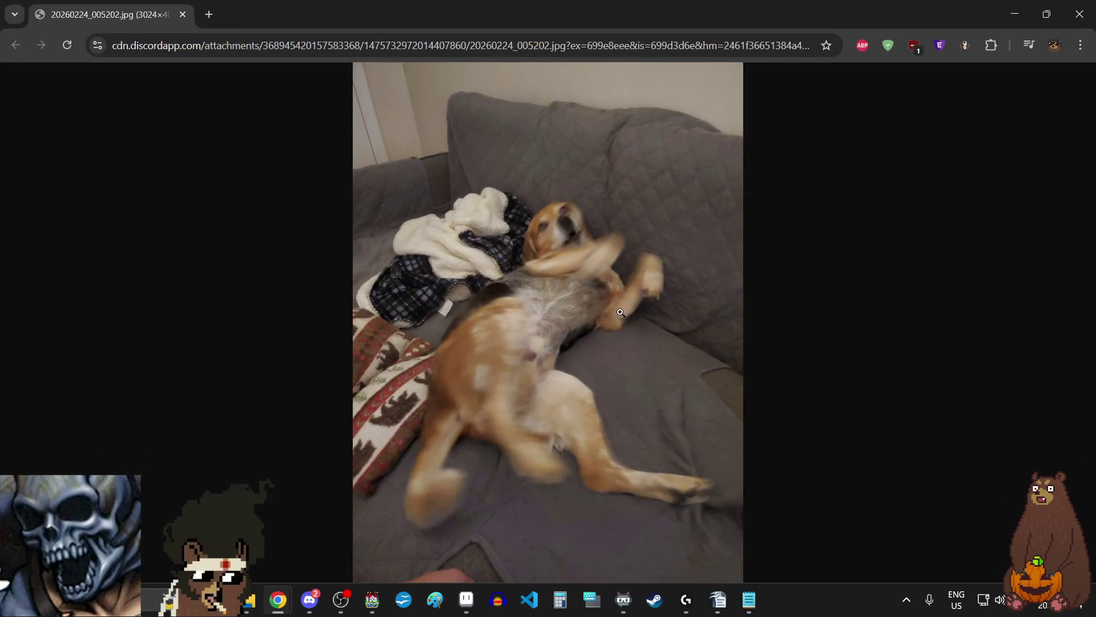
{"action": "left_click", "coordinate": [587, 269]}
{"action": "scroll", "coordinate": [484, 294], "scroll_direction": "up", "scroll_amount": 3}
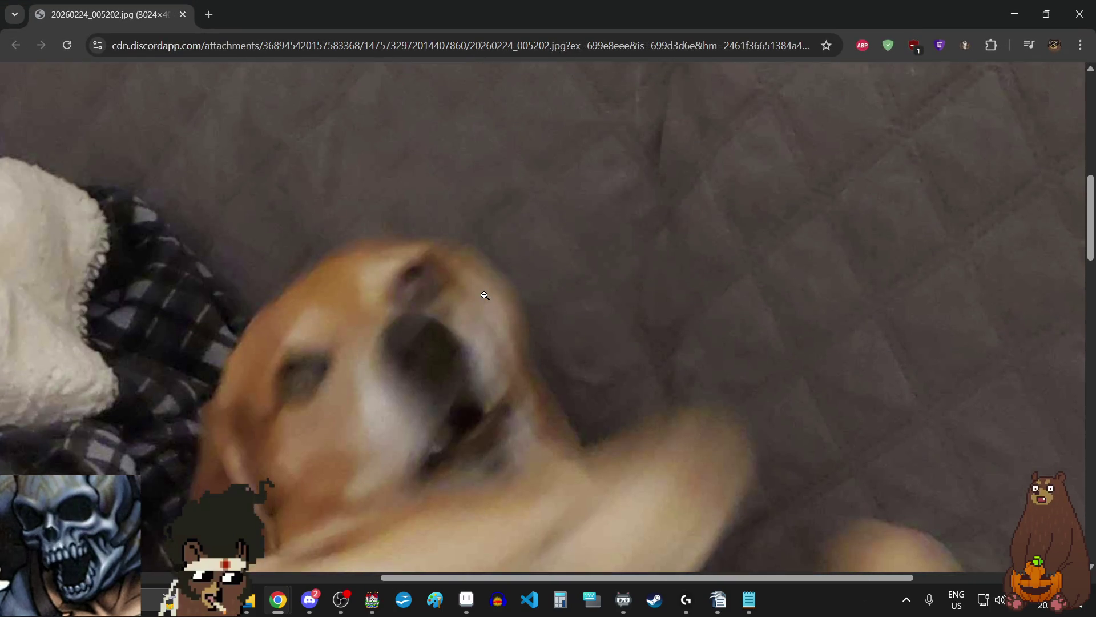
{"action": "scroll", "coordinate": [484, 293], "scroll_direction": "down", "scroll_amount": 5}
{"action": "left_click", "coordinate": [453, 346]}
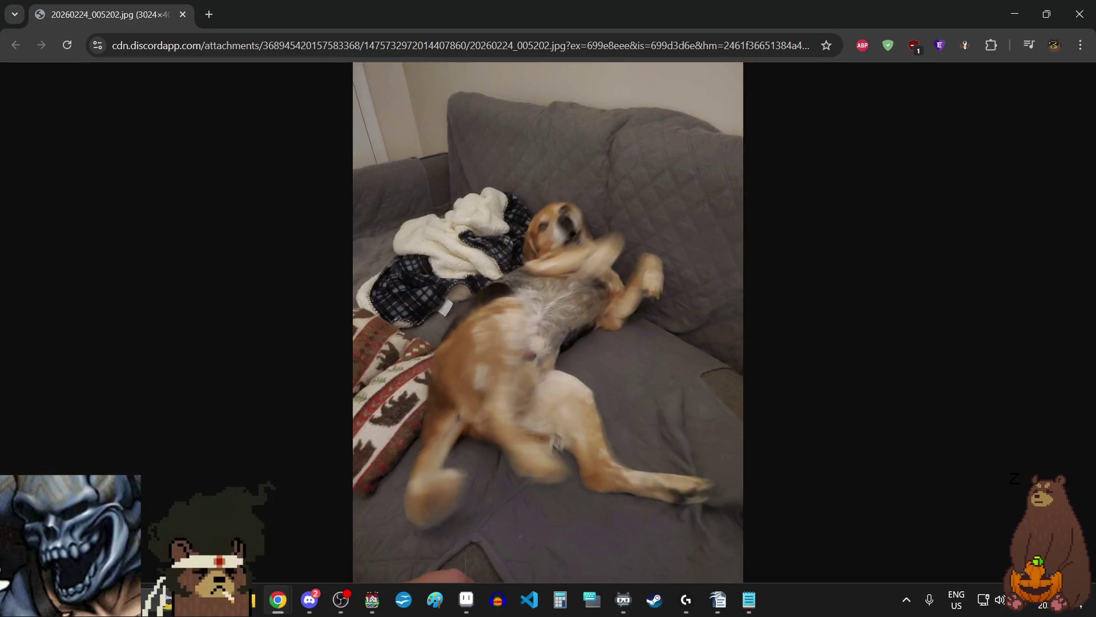
{"action": "key", "text": "alt+Tab"}
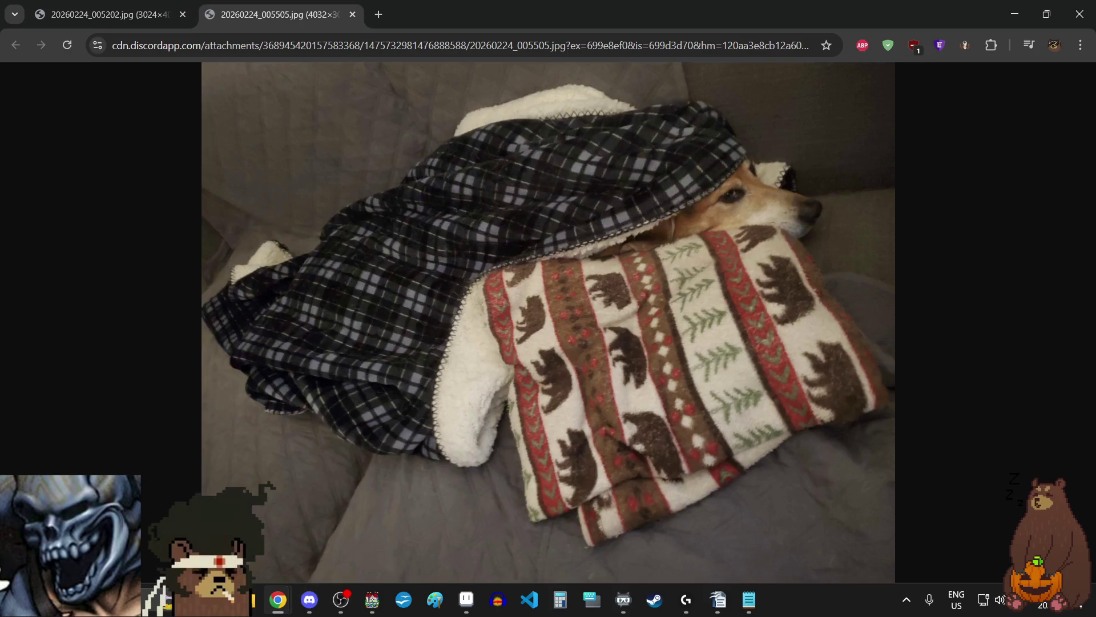
{"action": "key", "text": "alt+Tab"}
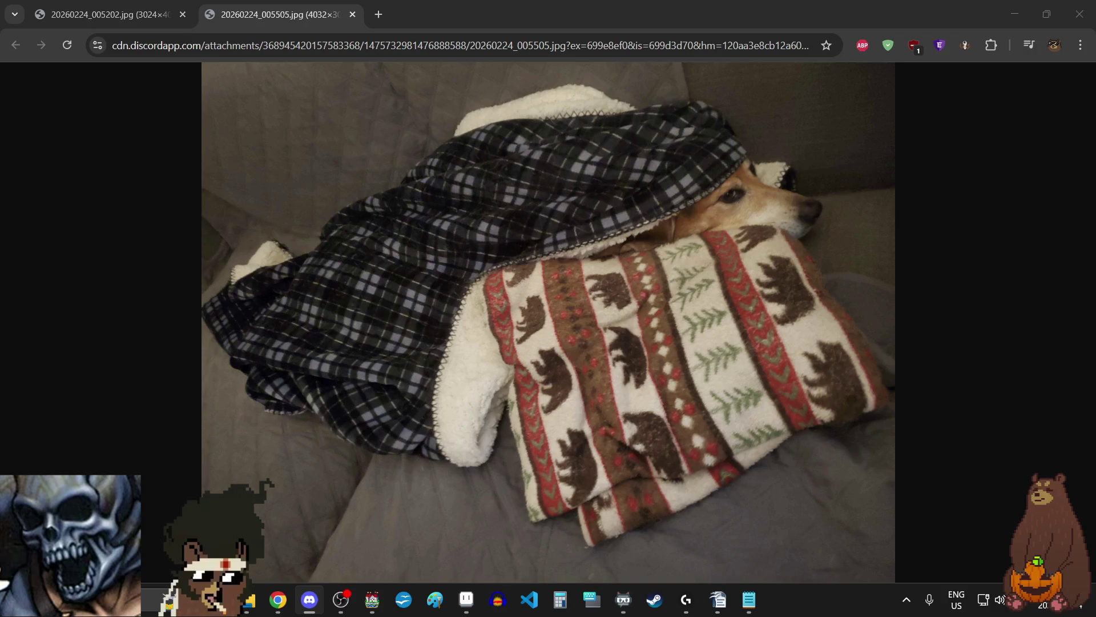
{"action": "left_click", "coordinate": [750, 183]}
{"action": "left_click", "coordinate": [743, 185]}
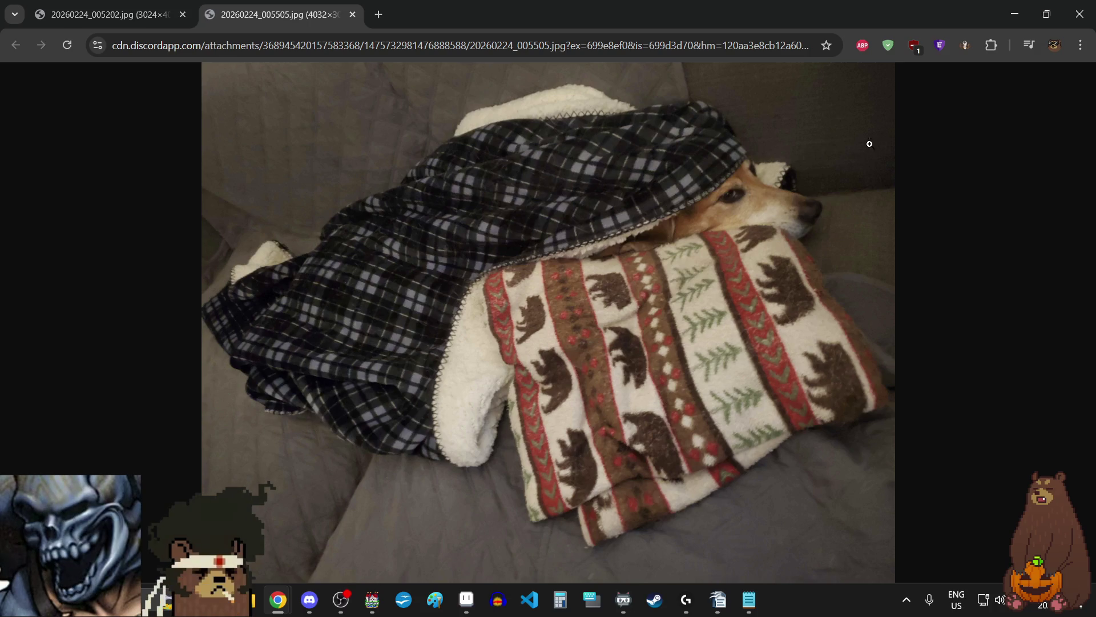
{"action": "key", "text": "alt+Tab"}
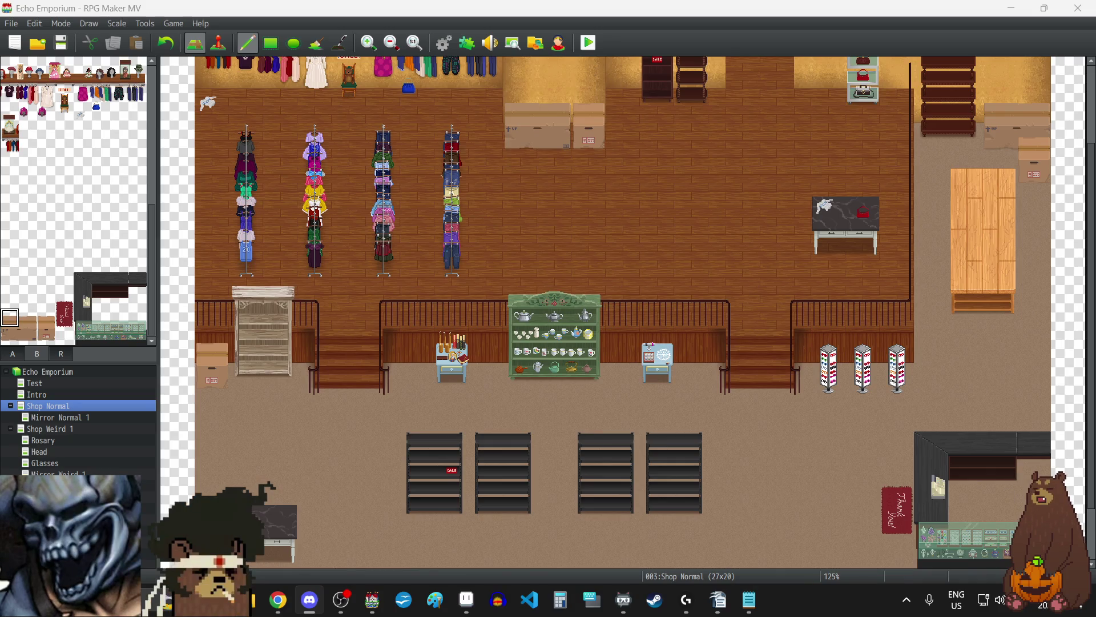
Step: Stamp the 2x2 dark marble table on the upper wooden floor and reset the brush
{"action": "scroll", "coordinate": [720, 234], "scroll_direction": "down", "scroll_amount": 2}
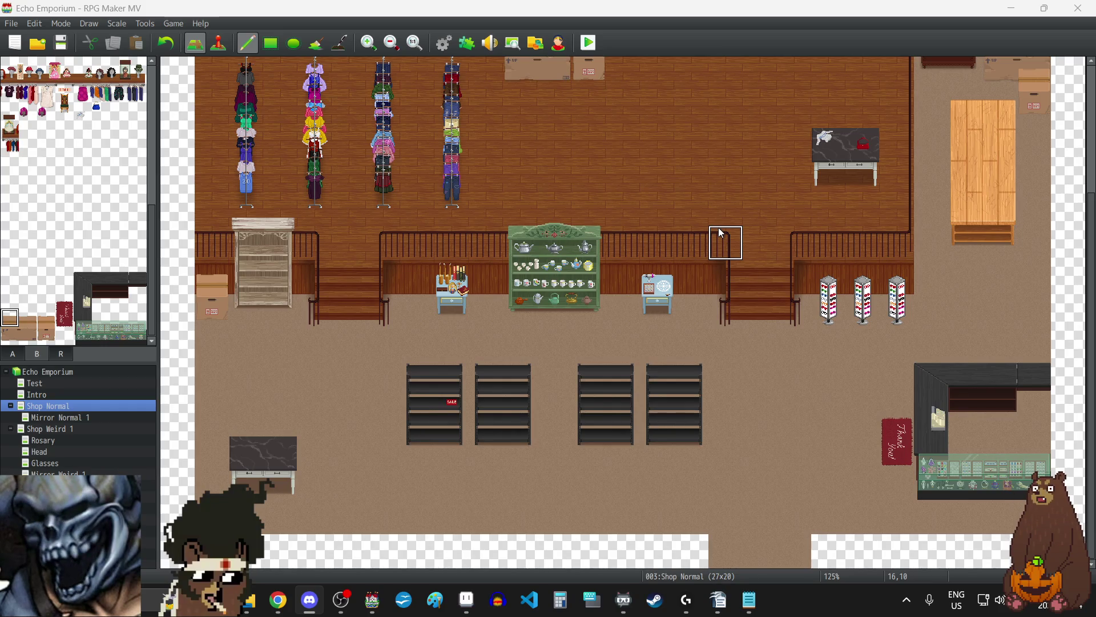
{"action": "scroll", "coordinate": [712, 266], "scroll_direction": "up", "scroll_amount": 4}
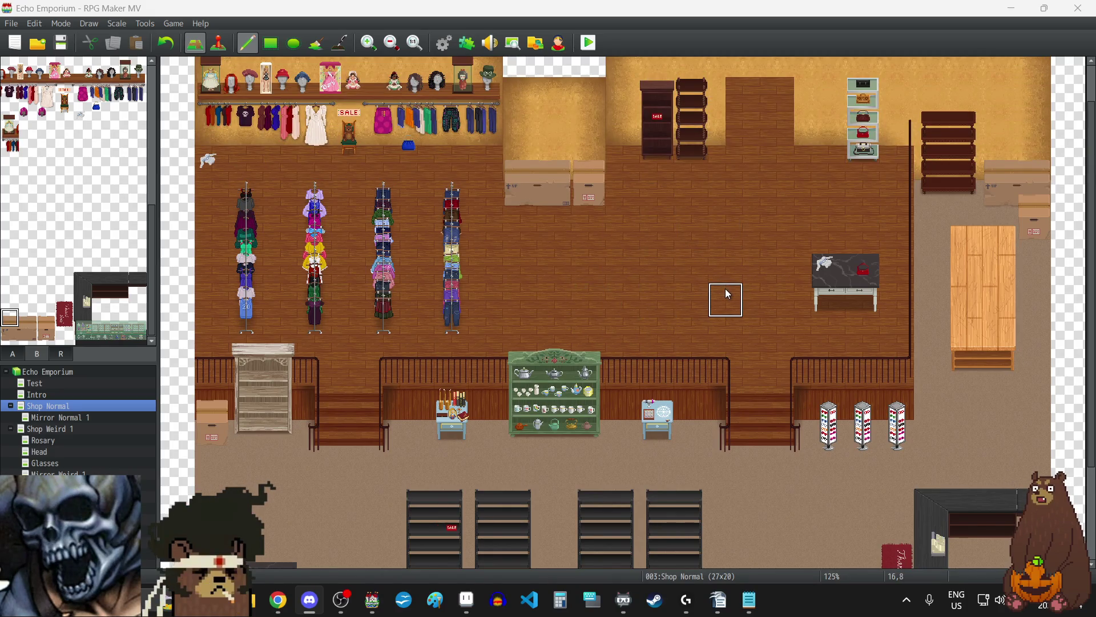
{"action": "scroll", "coordinate": [726, 291], "scroll_direction": "up", "scroll_amount": 2}
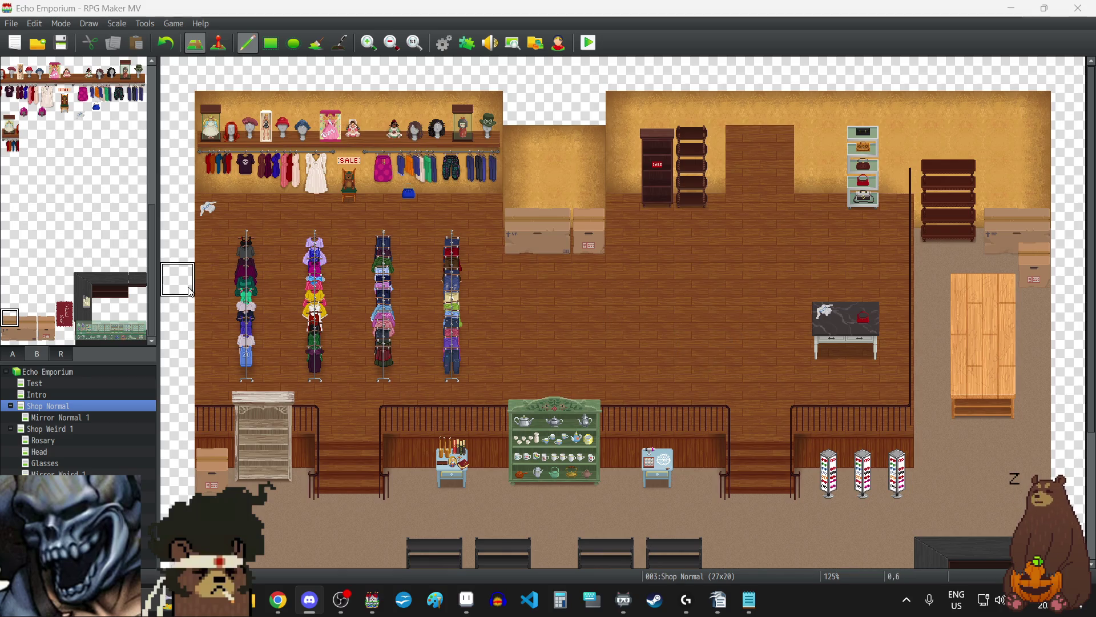
{"action": "scroll", "coordinate": [109, 261], "scroll_direction": "up", "scroll_amount": 5}
{"action": "scroll", "coordinate": [112, 266], "scroll_direction": "up", "scroll_amount": 3}
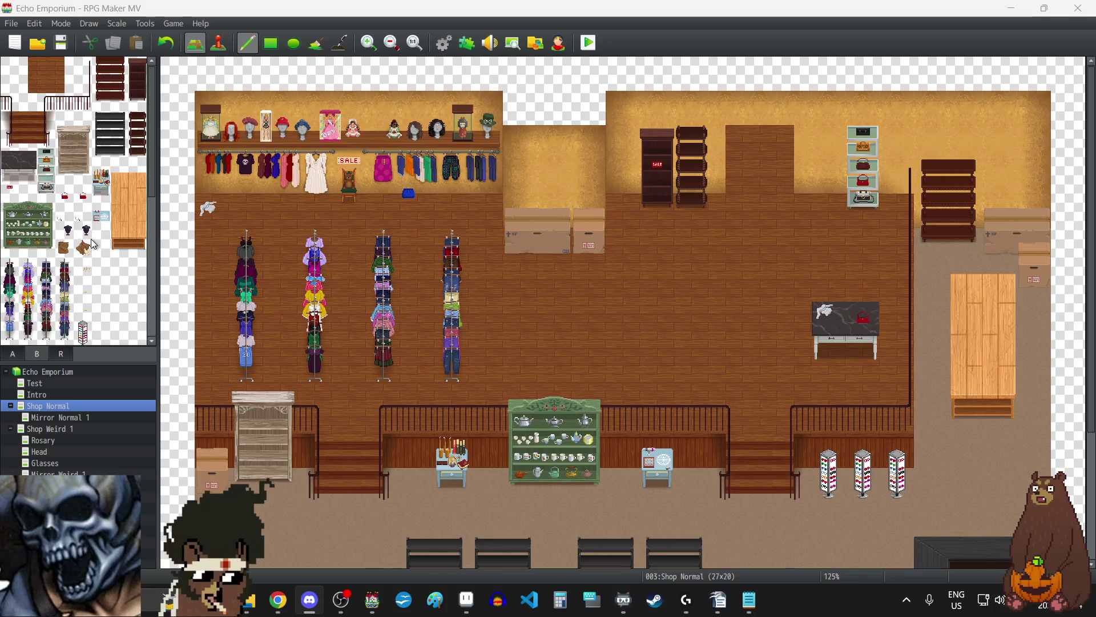
{"action": "left_click_drag", "start_coordinate": [10, 176], "coordinate": [29, 157]}
{"action": "left_click", "coordinate": [662, 304]}
{"action": "right_click", "coordinate": [520, 300]}
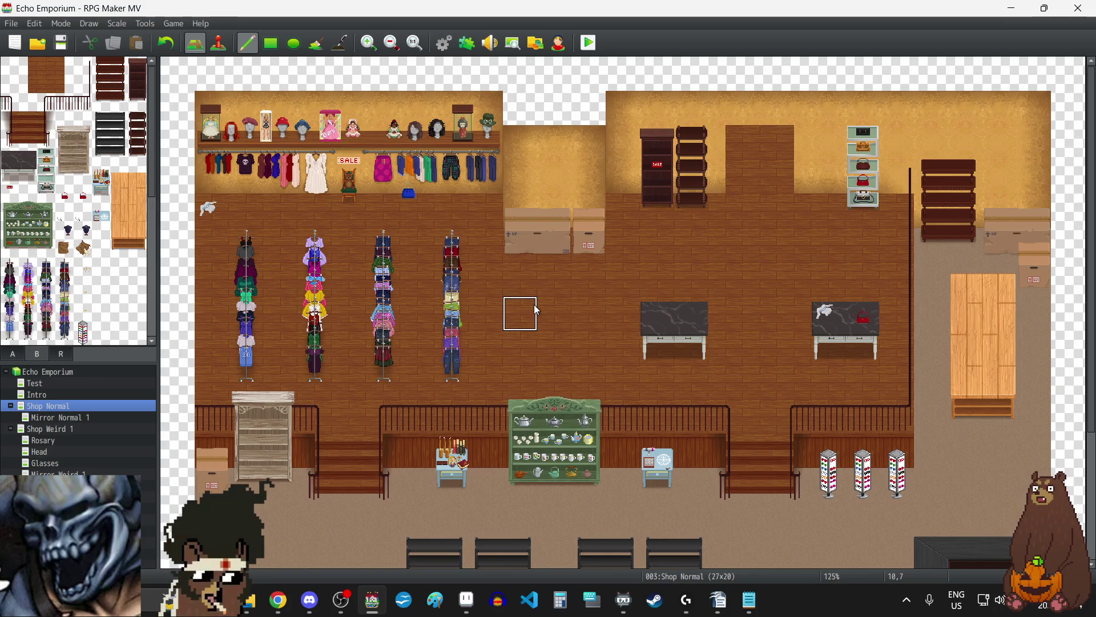
Step: Select the two-tile cardboard box in the B tileset
{"action": "scroll", "coordinate": [537, 299], "scroll_direction": "down", "scroll_amount": 2}
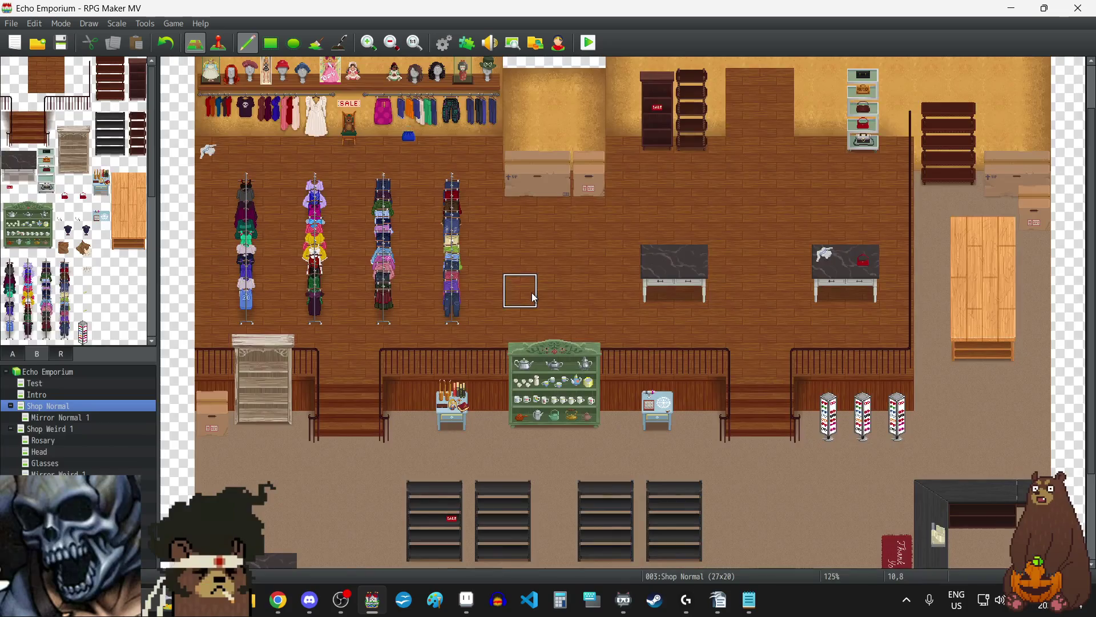
{"action": "scroll", "coordinate": [539, 294], "scroll_direction": "down", "scroll_amount": 3}
{"action": "scroll", "coordinate": [540, 300], "scroll_direction": "up", "scroll_amount": 4}
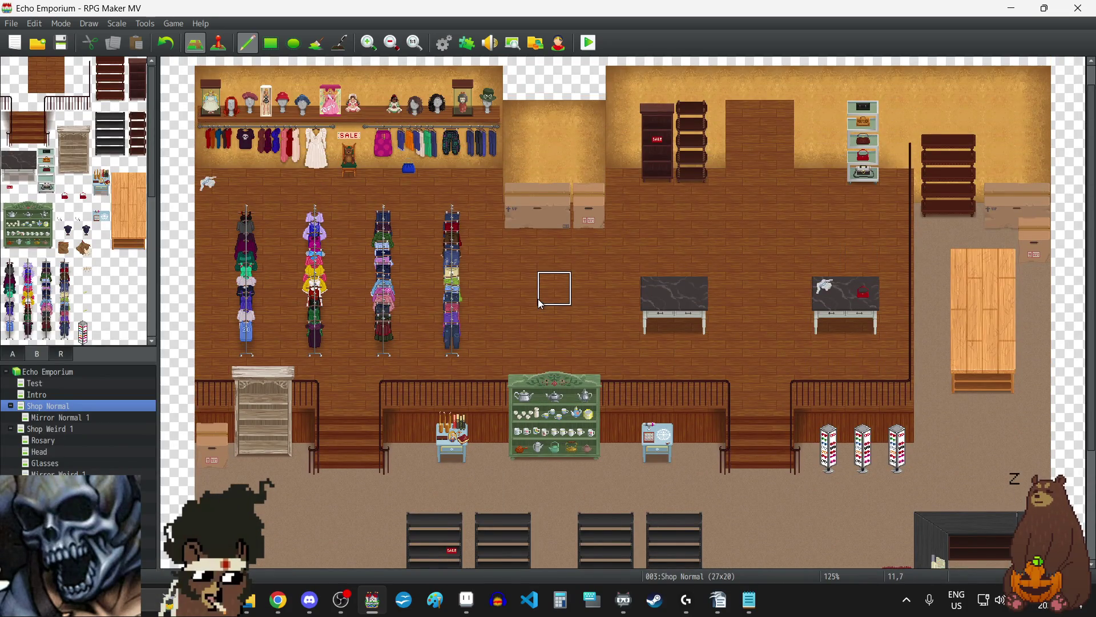
{"action": "scroll", "coordinate": [538, 300], "scroll_direction": "down", "scroll_amount": 4}
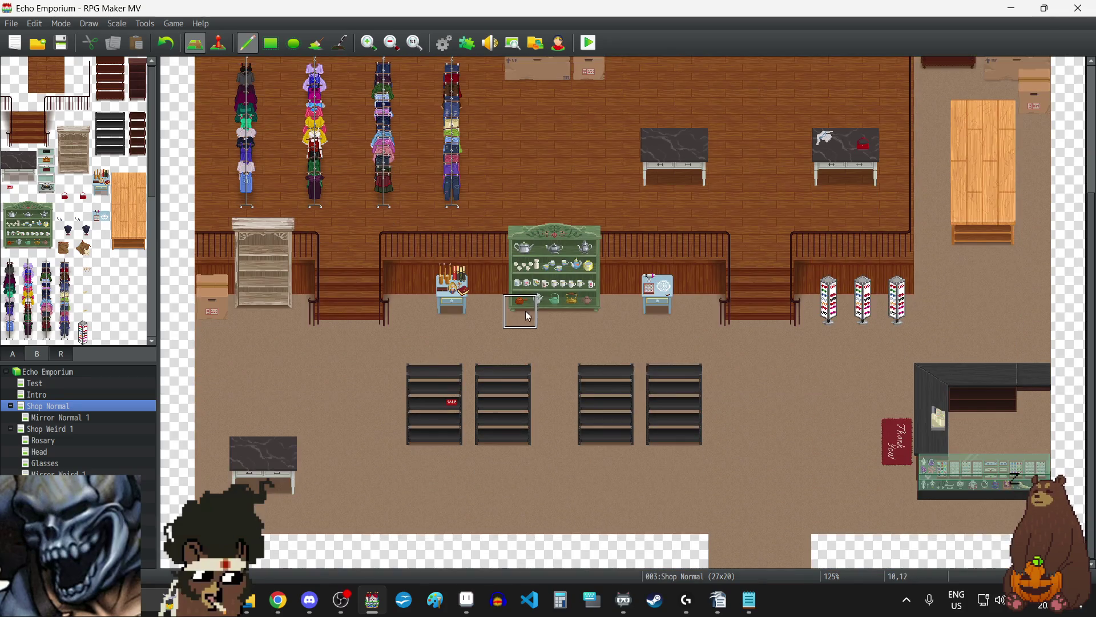
{"action": "scroll", "coordinate": [307, 408], "scroll_direction": "up", "scroll_amount": 5}
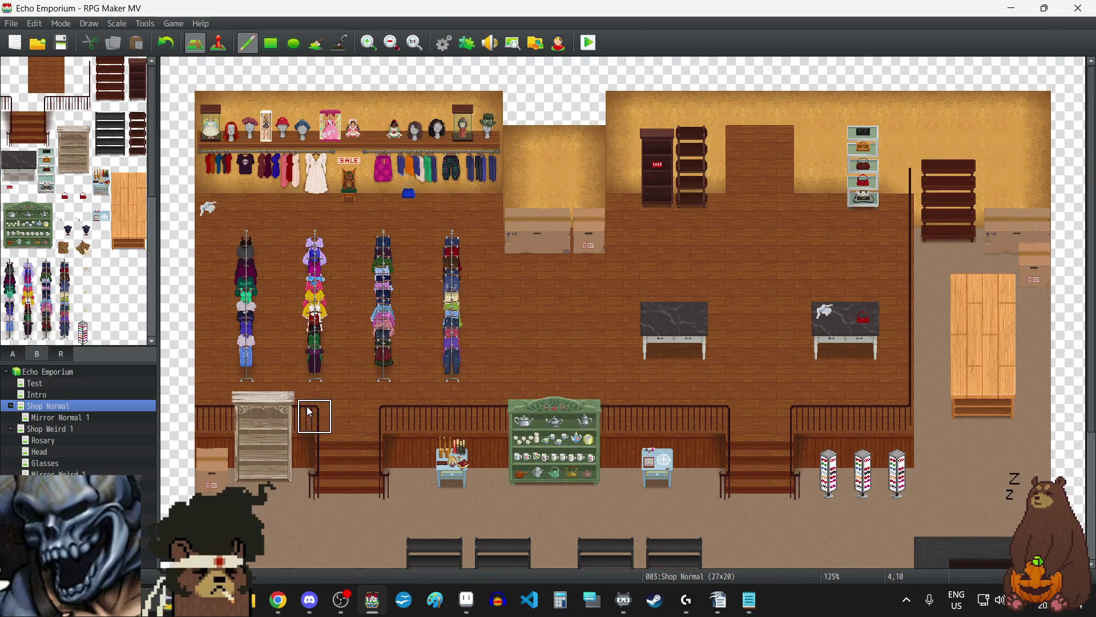
{"action": "scroll", "coordinate": [36, 192], "scroll_direction": "down", "scroll_amount": 10}
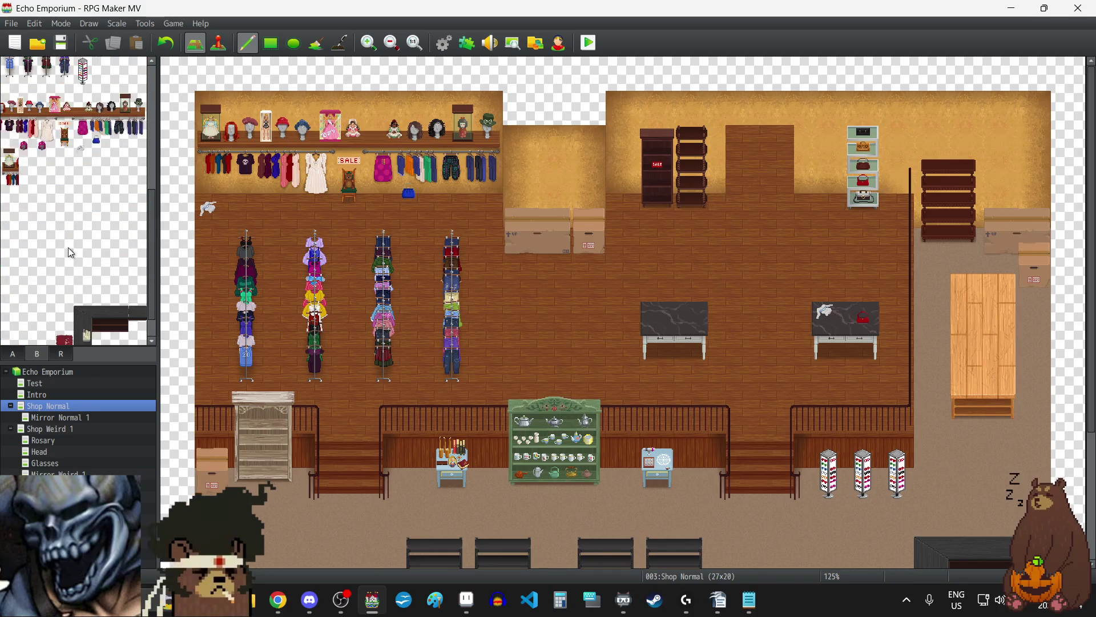
{"action": "left_click", "coordinate": [47, 337]}
{"action": "left_click_drag", "start_coordinate": [48, 340], "coordinate": [48, 317]}
Step: Stamp a cardboard box beside the handbag shelf, then undo it with Ctrl+Z
{"action": "left_click", "coordinate": [828, 170]}
{"action": "right_click", "coordinate": [738, 259]}
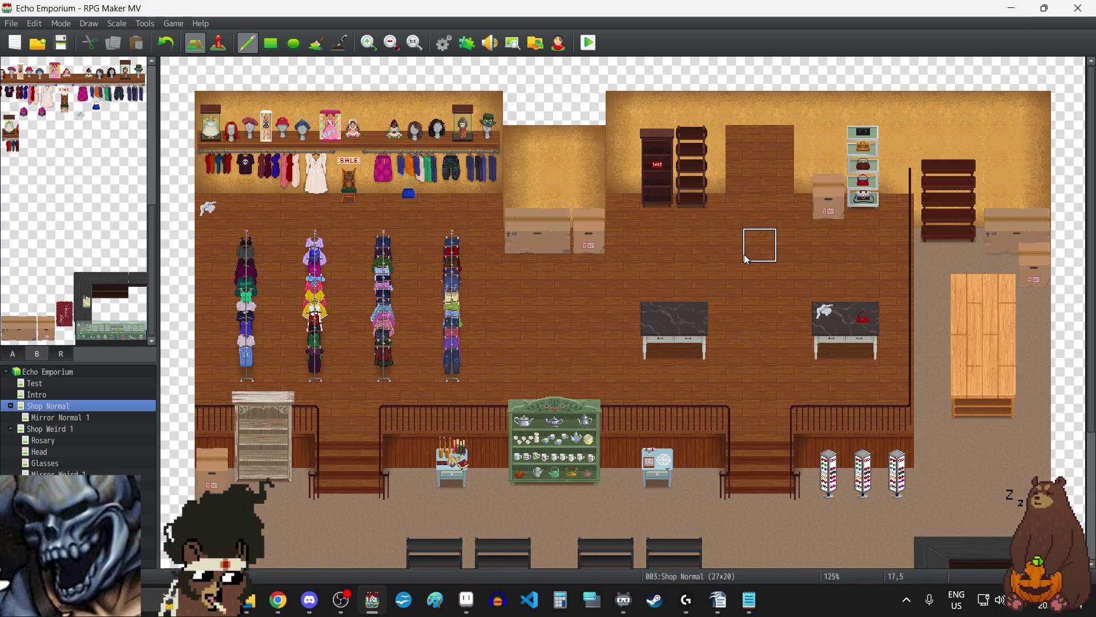
{"action": "key", "text": "ctrl+z"}
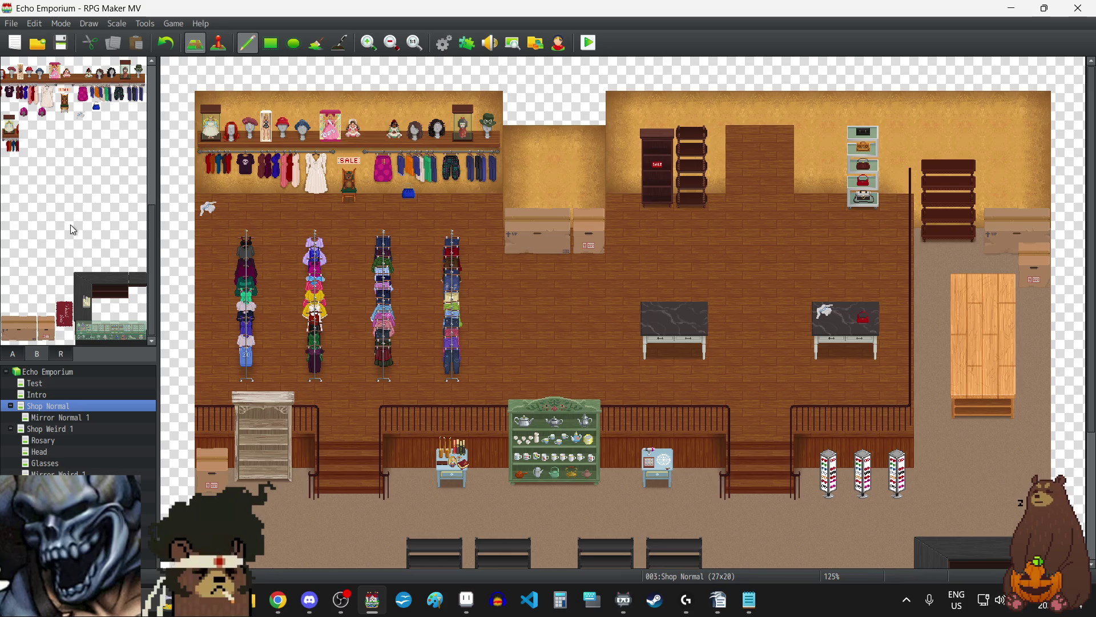
Step: Paint wall tiles from tab A over the handbag shelf on the back wall
{"action": "left_click", "coordinate": [21, 358]}
{"action": "left_click", "coordinate": [46, 80]}
{"action": "left_click_drag", "start_coordinate": [863, 154], "coordinate": [863, 182]}
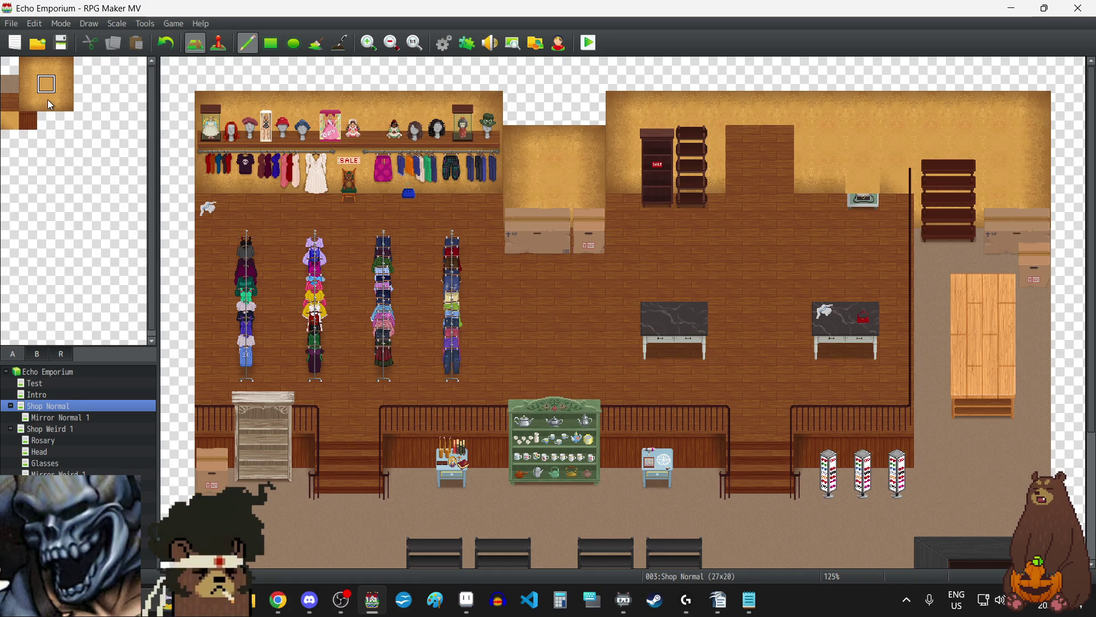
{"action": "left_click", "coordinate": [50, 105]}
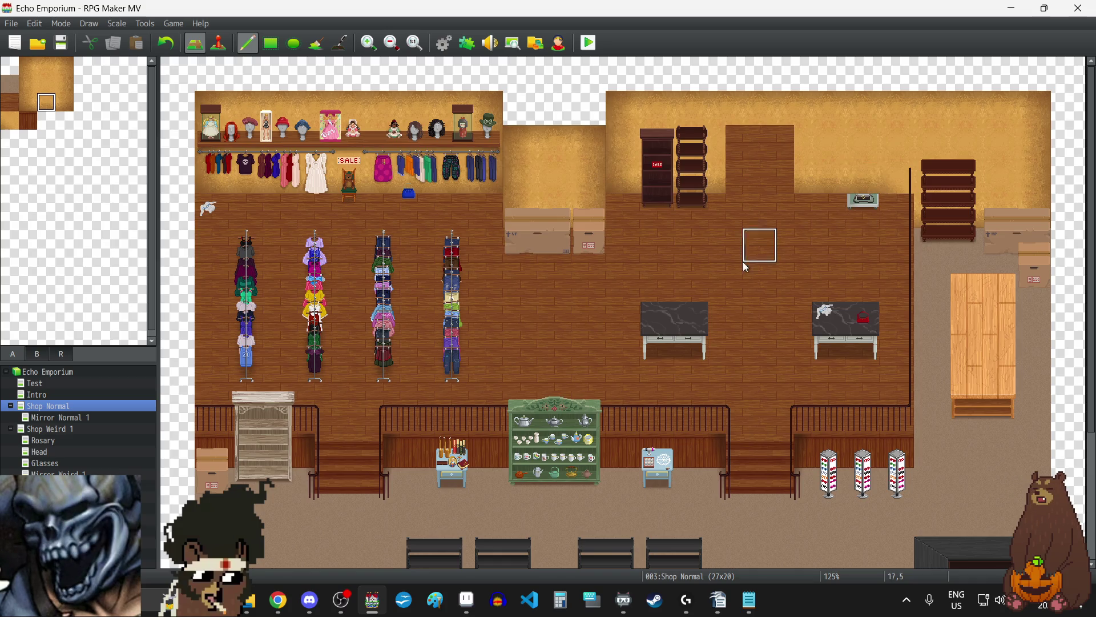
{"action": "left_click", "coordinate": [30, 123]}
{"action": "left_click", "coordinate": [10, 103]}
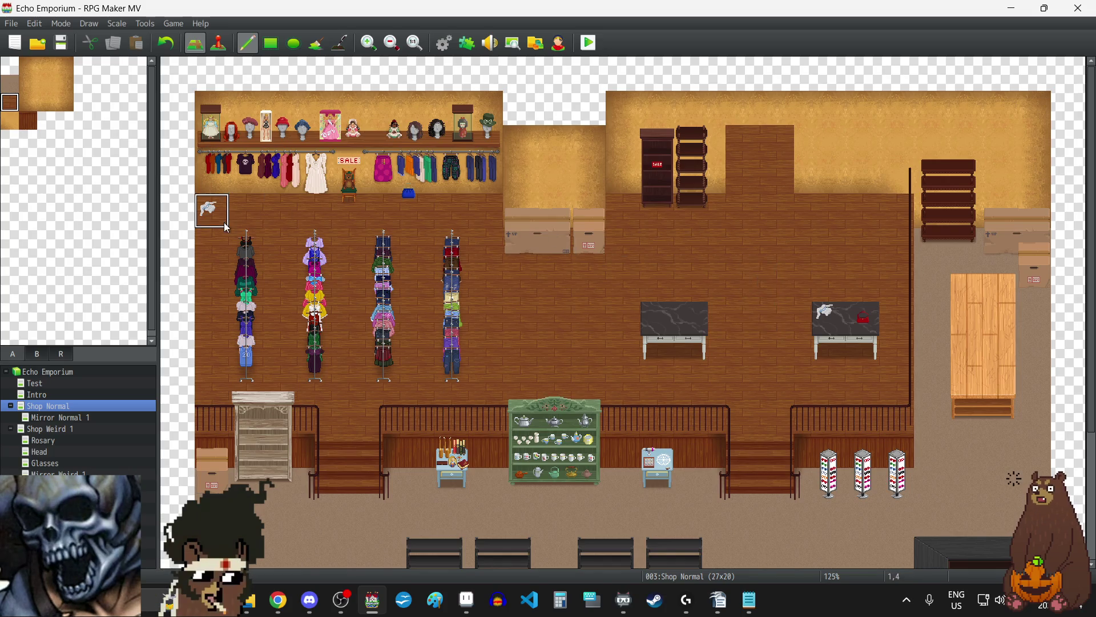
Step: Return to tab B and select the handbag display shelf tiles
{"action": "left_click", "coordinate": [37, 354]}
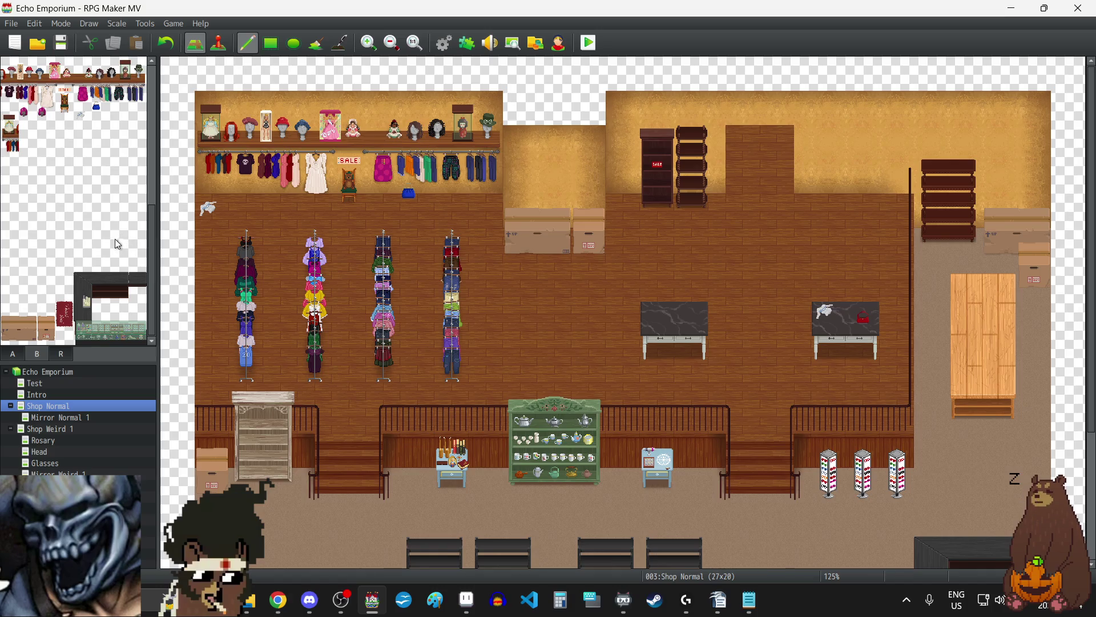
{"action": "scroll", "coordinate": [115, 236], "scroll_direction": "down", "scroll_amount": 3}
{"action": "scroll", "coordinate": [115, 234], "scroll_direction": "up", "scroll_amount": 1}
{"action": "left_click_drag", "start_coordinate": [48, 193], "coordinate": [47, 165]}
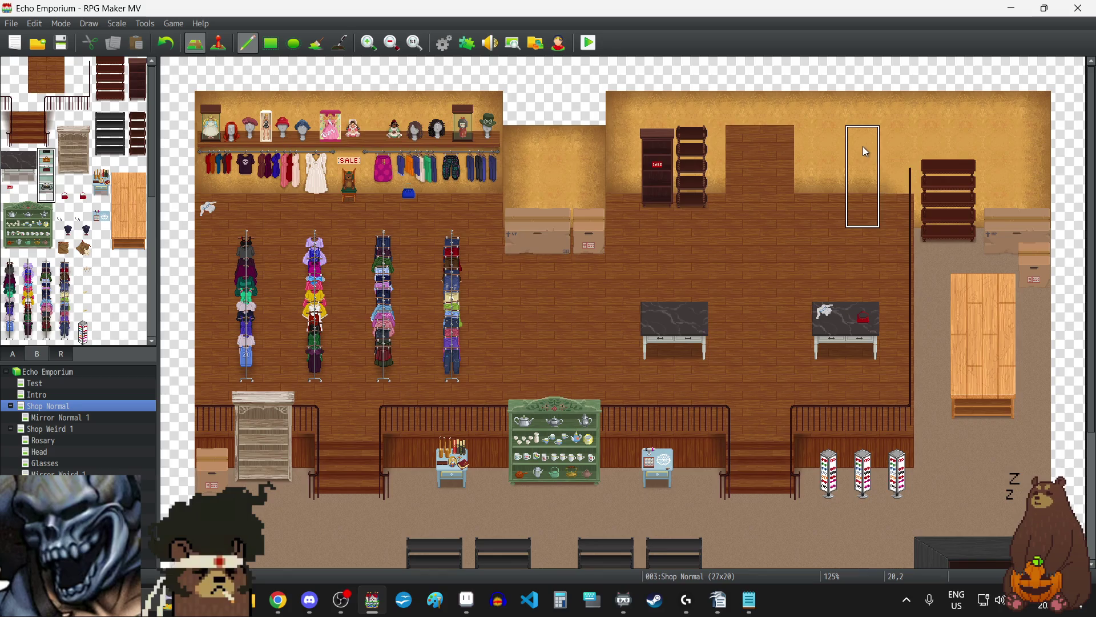
Step: Place the handbag display shelf and a dark three-tile shelf beside it on the back wall
{"action": "left_click", "coordinate": [833, 139]}
{"action": "right_click", "coordinate": [730, 228]}
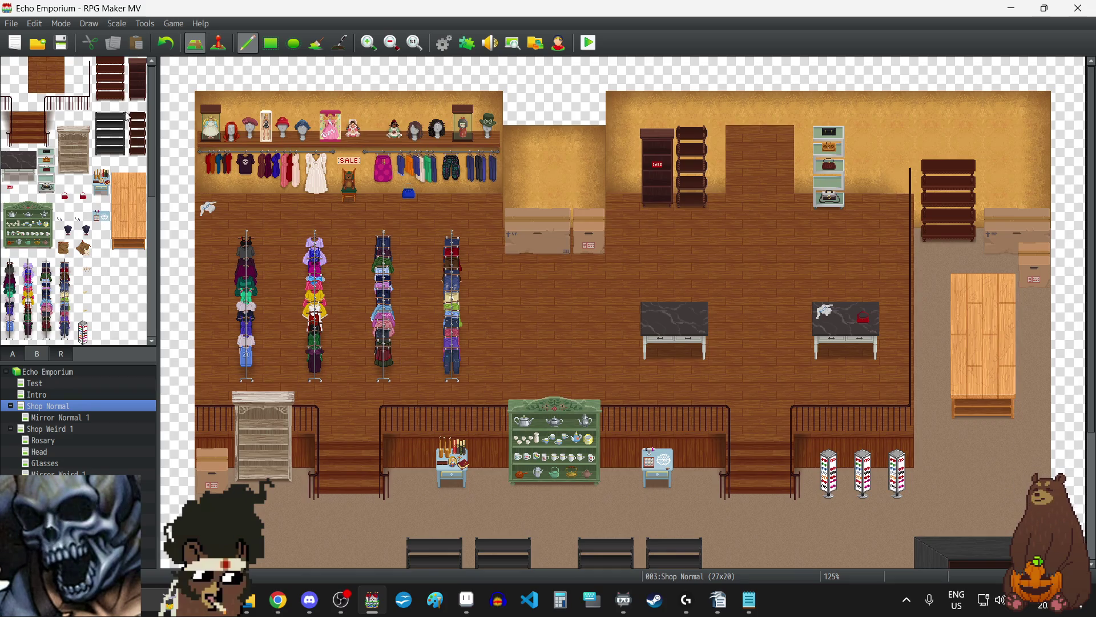
{"action": "left_click_drag", "start_coordinate": [137, 102], "coordinate": [137, 69]}
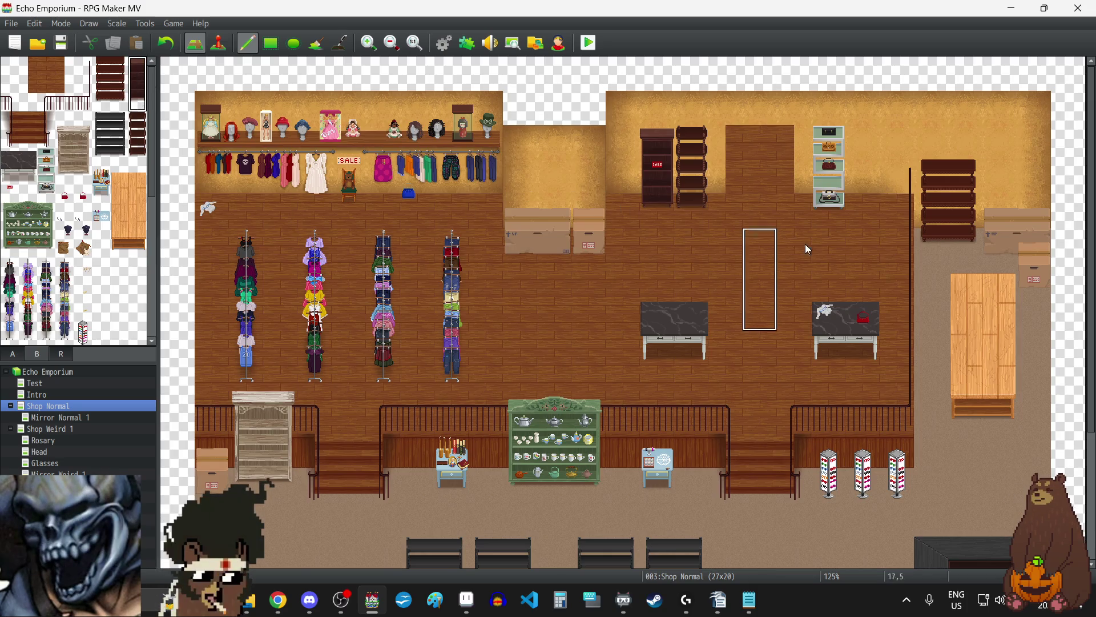
{"action": "left_click", "coordinate": [864, 139]}
{"action": "right_click", "coordinate": [816, 269]}
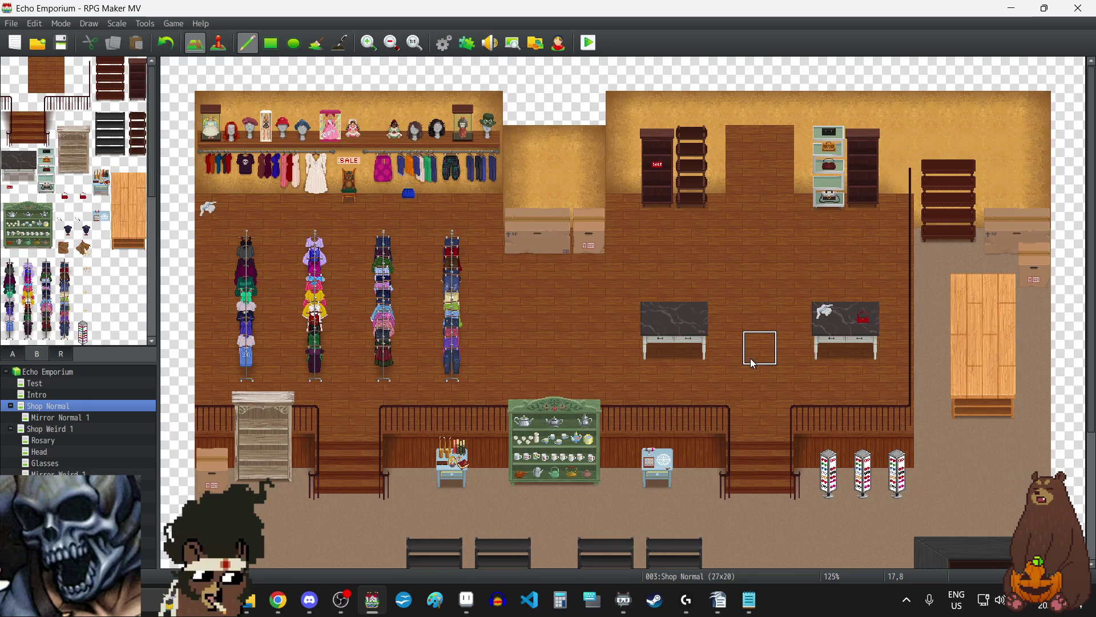
Step: Undo the three most recent shelf placements
{"action": "scroll", "coordinate": [751, 358], "scroll_direction": "down", "scroll_amount": 1}
{"action": "scroll", "coordinate": [749, 358], "scroll_direction": "up", "scroll_amount": 1}
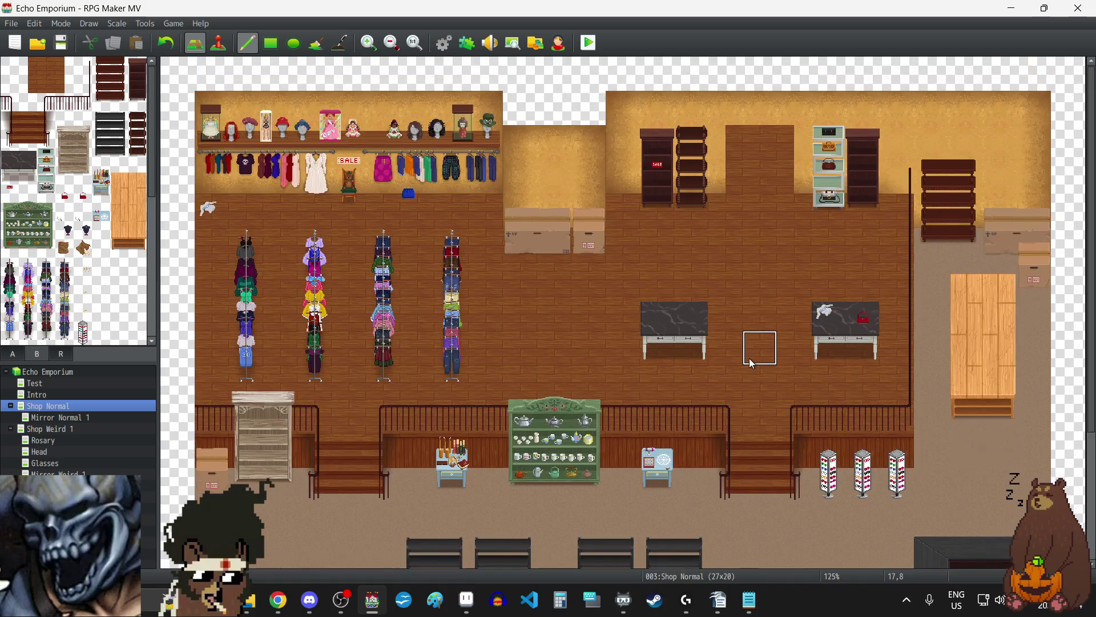
{"action": "left_click", "coordinate": [170, 47]}
{"action": "left_click", "coordinate": [172, 48]}
{"action": "left_click", "coordinate": [172, 49]}
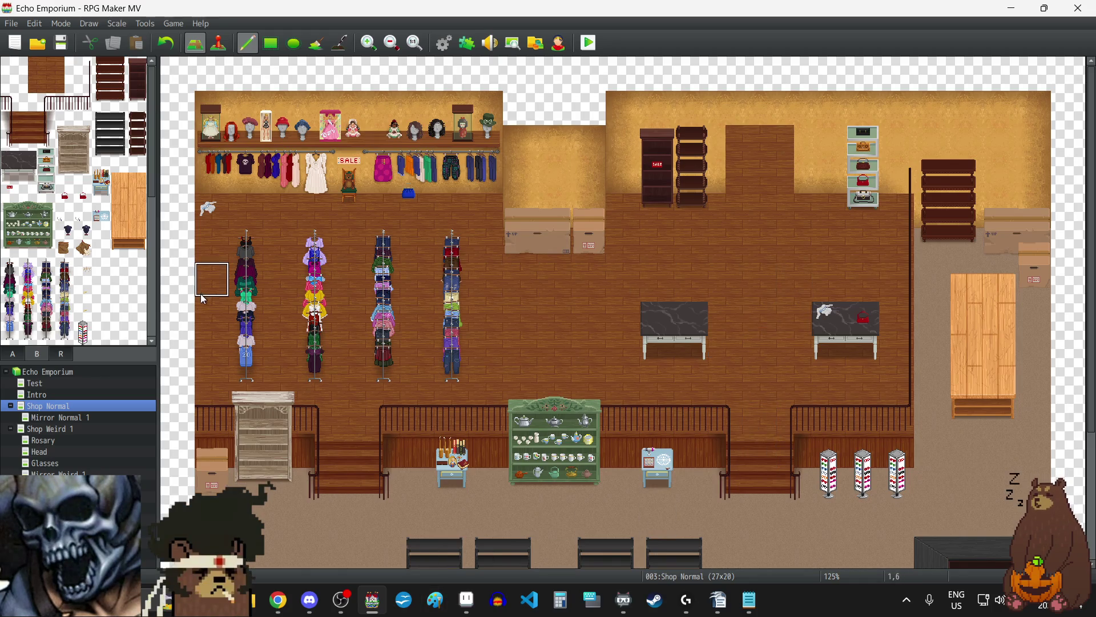
Step: Place the two-tile cardboard box on the lower-left table, removing the stray one on the middle table
{"action": "scroll", "coordinate": [47, 248], "scroll_direction": "down", "scroll_amount": 5}
{"action": "left_click_drag", "start_coordinate": [46, 336], "coordinate": [46, 317]}
{"action": "left_click", "coordinate": [696, 297]}
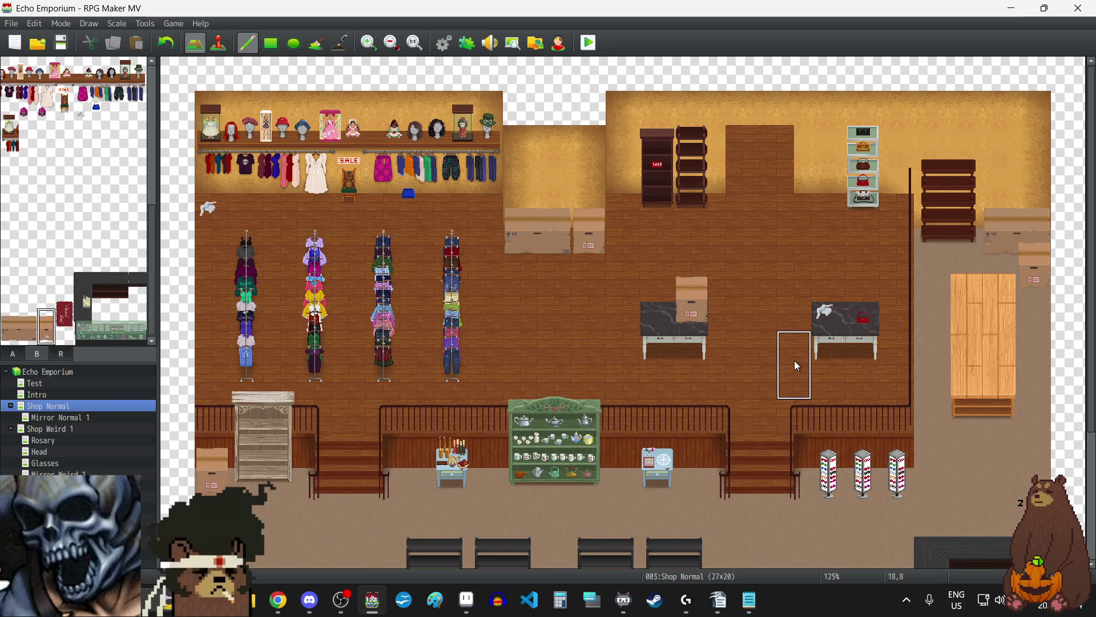
{"action": "scroll", "coordinate": [793, 360], "scroll_direction": "down", "scroll_amount": 5}
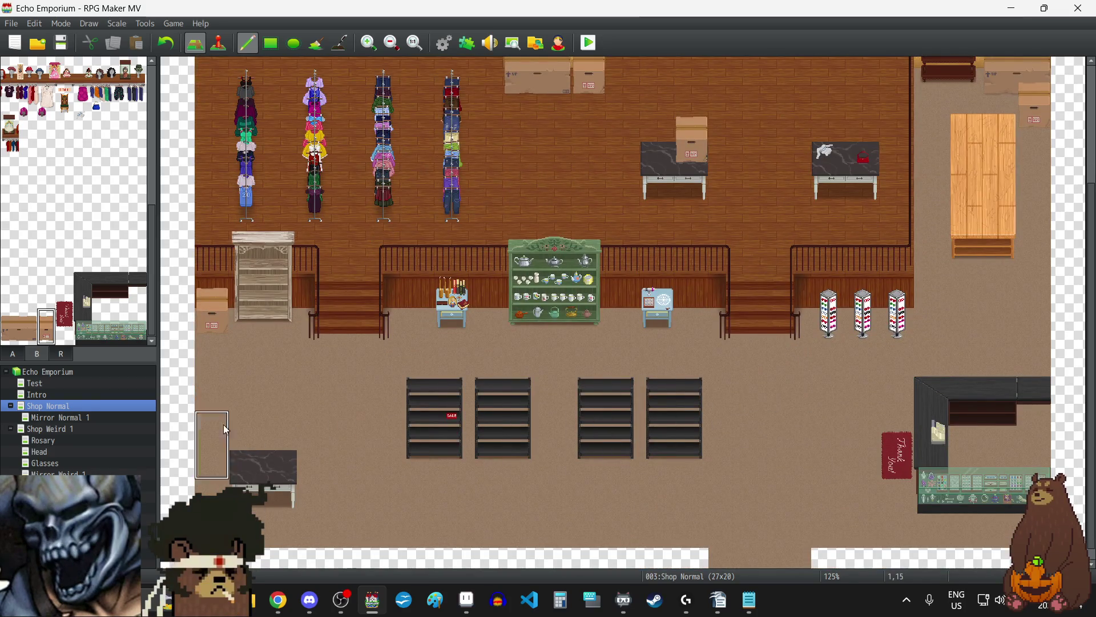
{"action": "left_click", "coordinate": [245, 451]}
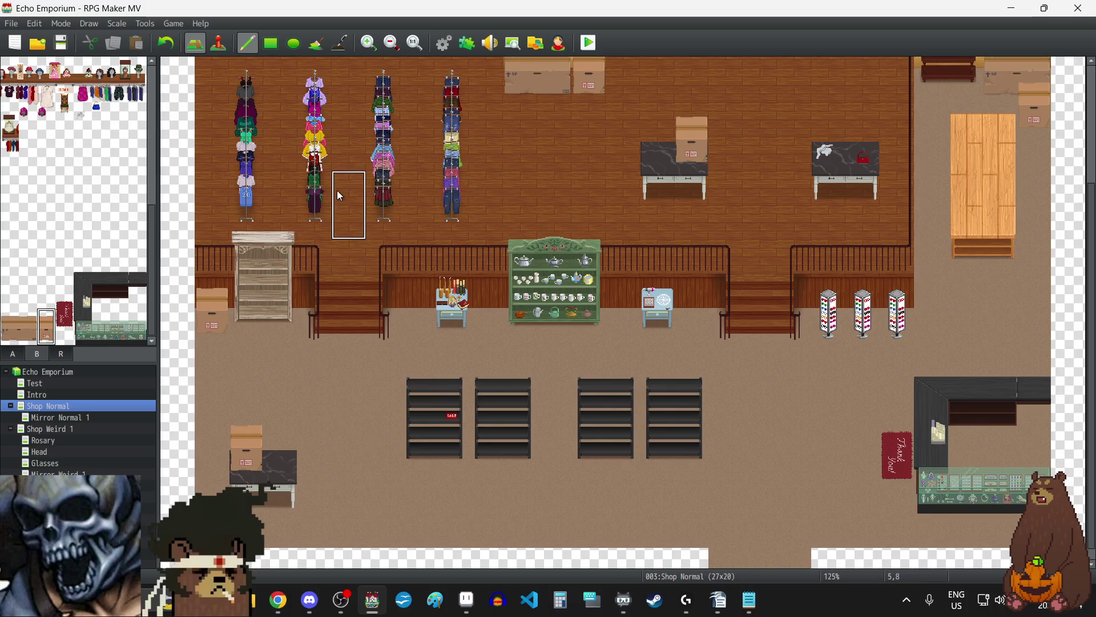
{"action": "left_click", "coordinate": [170, 45]}
{"action": "left_click", "coordinate": [170, 45]}
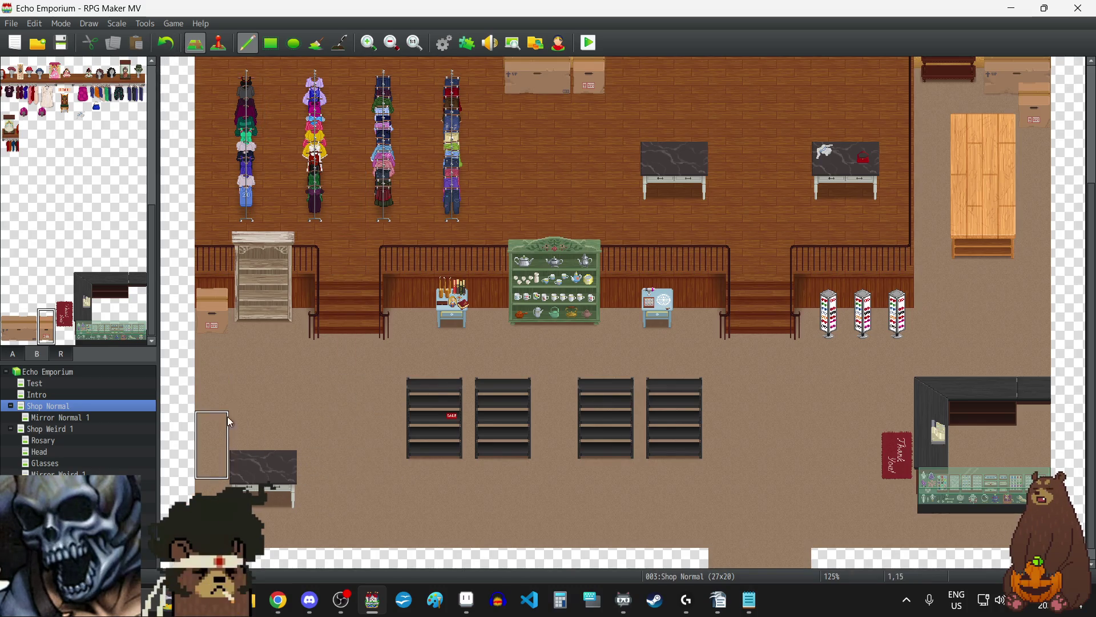
{"action": "left_click", "coordinate": [260, 431]}
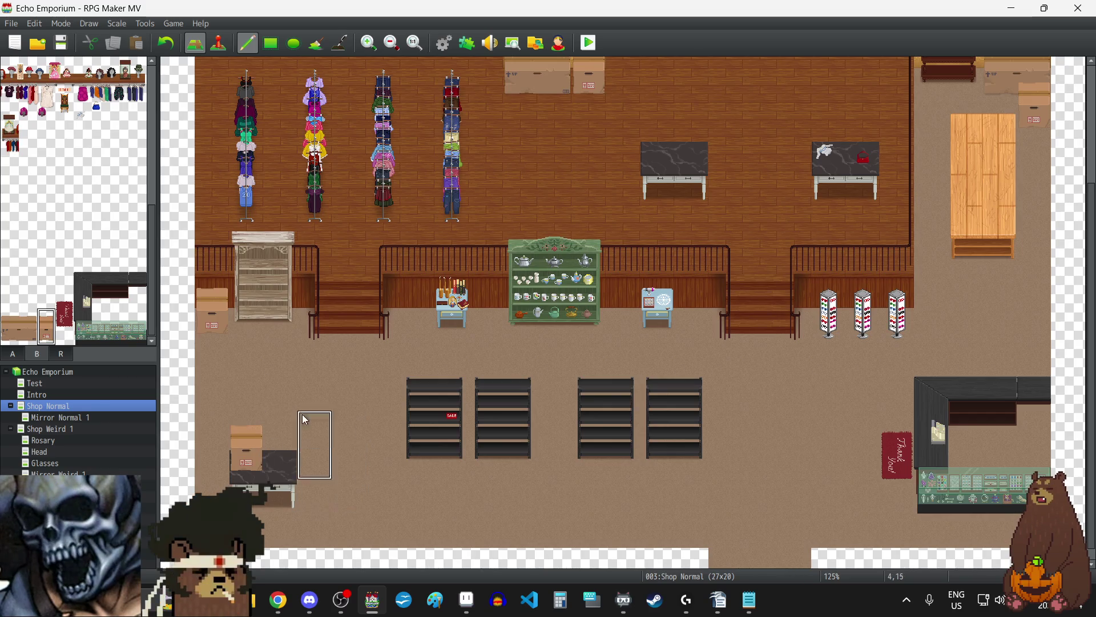
Step: Put a SALE sign on the dark middle table
{"action": "scroll", "coordinate": [66, 262], "scroll_direction": "up", "scroll_amount": 2}
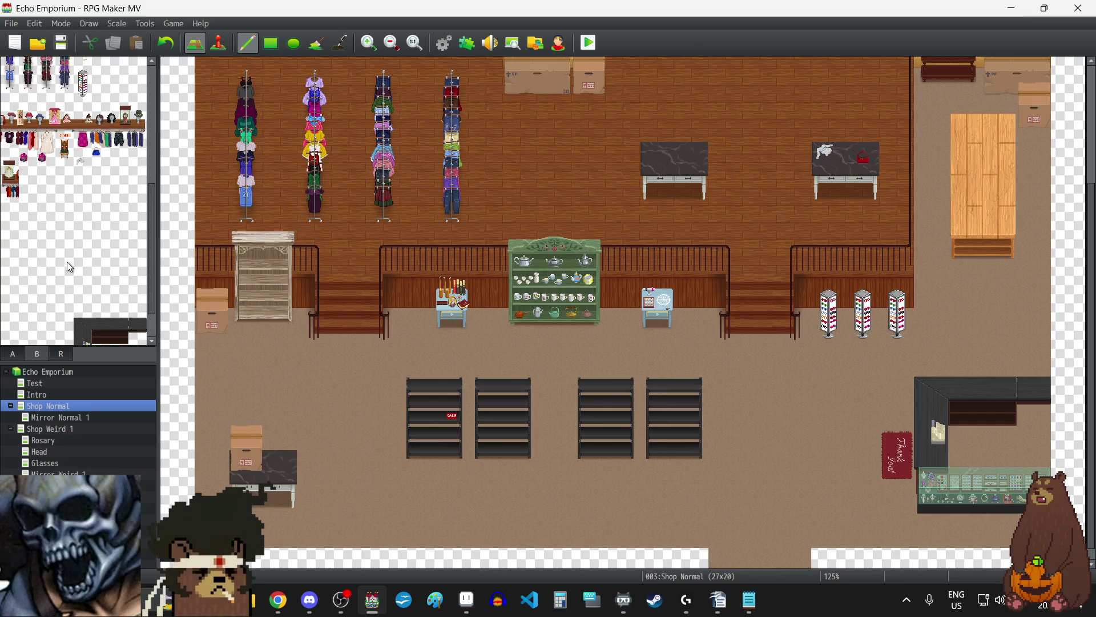
{"action": "scroll", "coordinate": [66, 261], "scroll_direction": "up", "scroll_amount": 2}
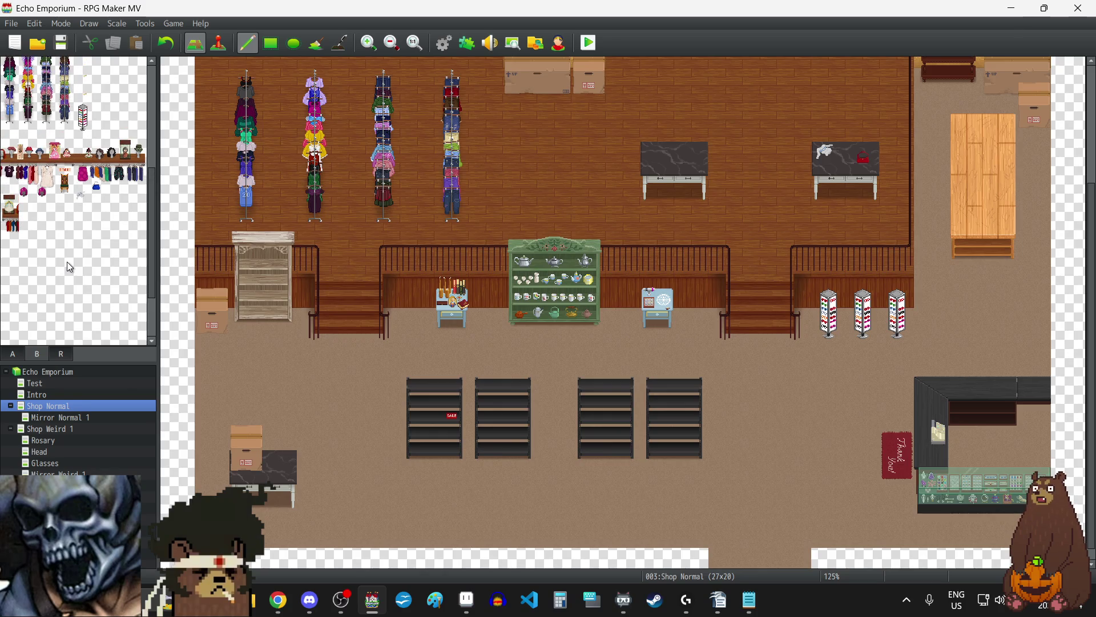
{"action": "scroll", "coordinate": [67, 262], "scroll_direction": "up", "scroll_amount": 3}
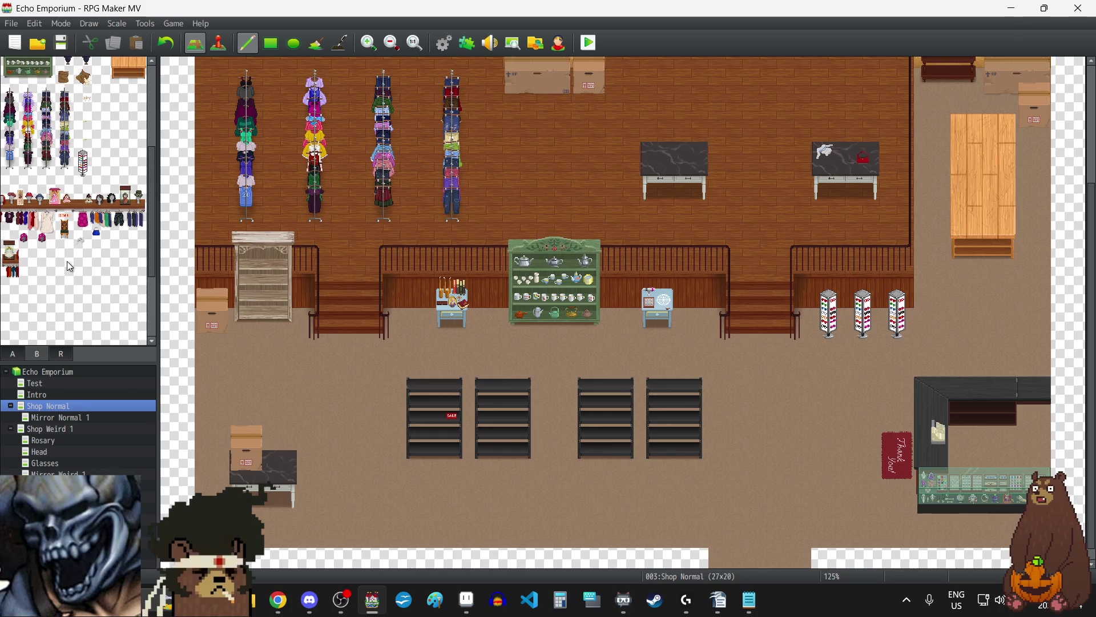
{"action": "scroll", "coordinate": [69, 266], "scroll_direction": "up", "scroll_amount": 5}
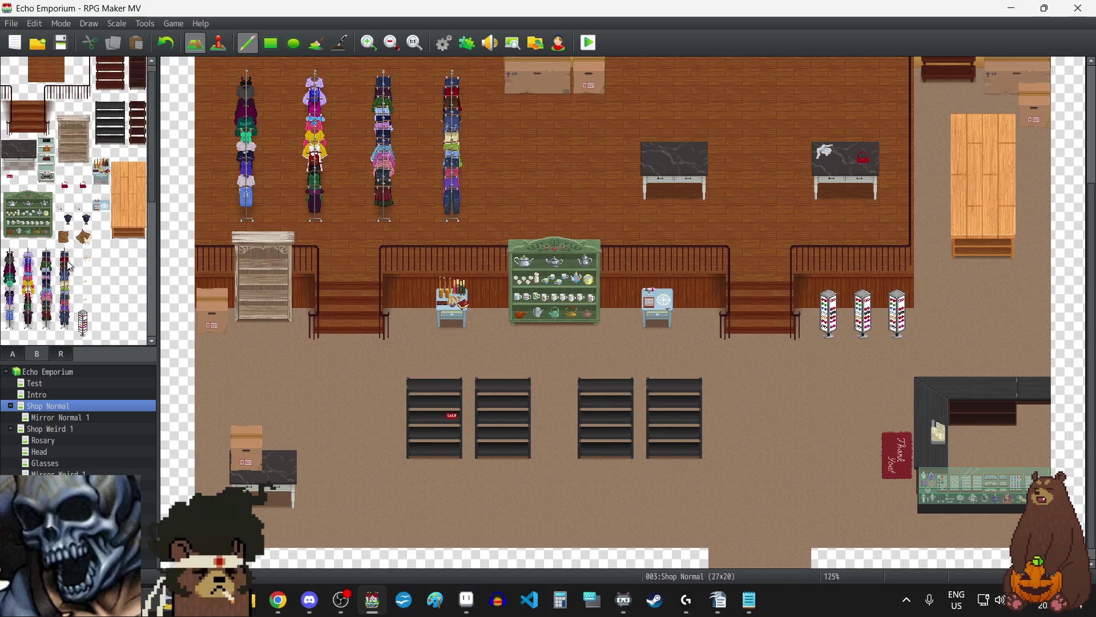
{"action": "scroll", "coordinate": [69, 266], "scroll_direction": "up", "scroll_amount": 1}
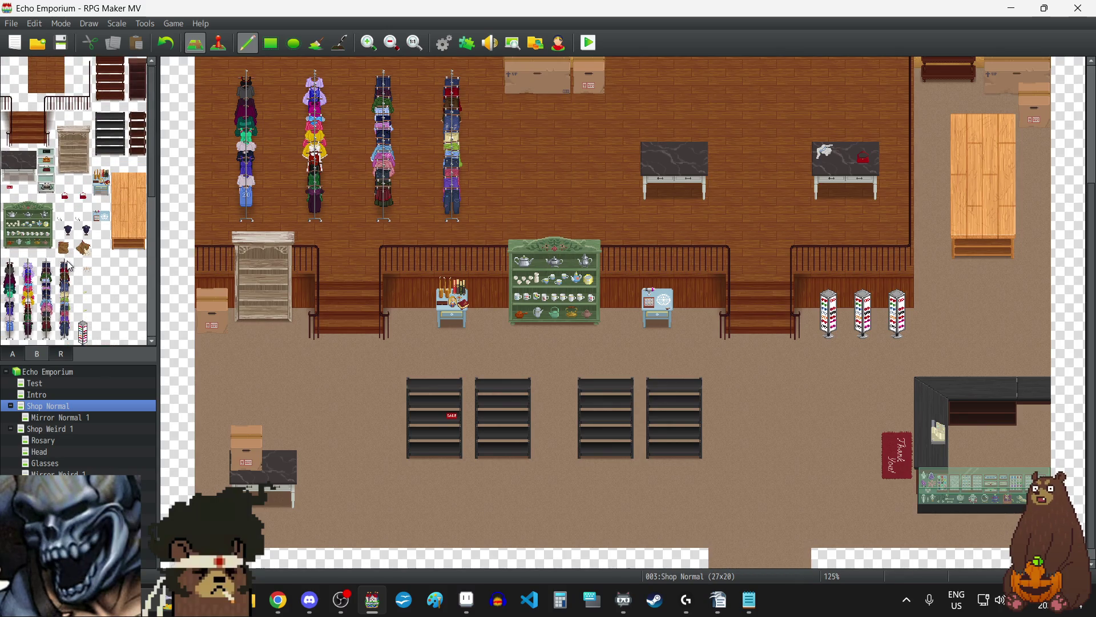
{"action": "left_click", "coordinate": [10, 193]}
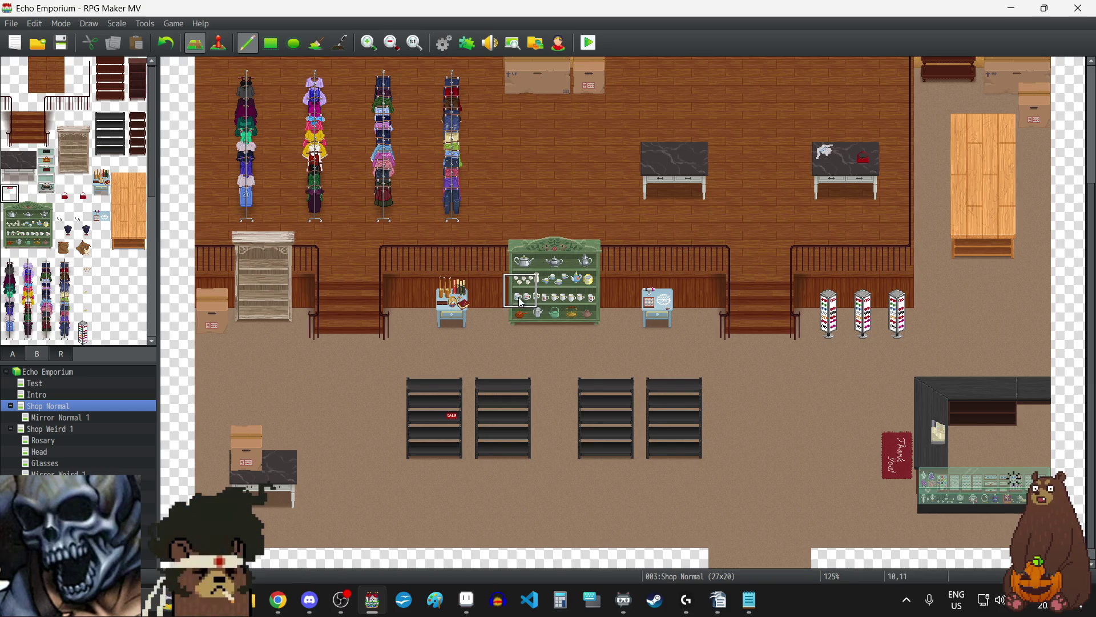
{"action": "left_click", "coordinate": [691, 153]}
{"action": "scroll", "coordinate": [635, 239], "scroll_direction": "up", "scroll_amount": 2}
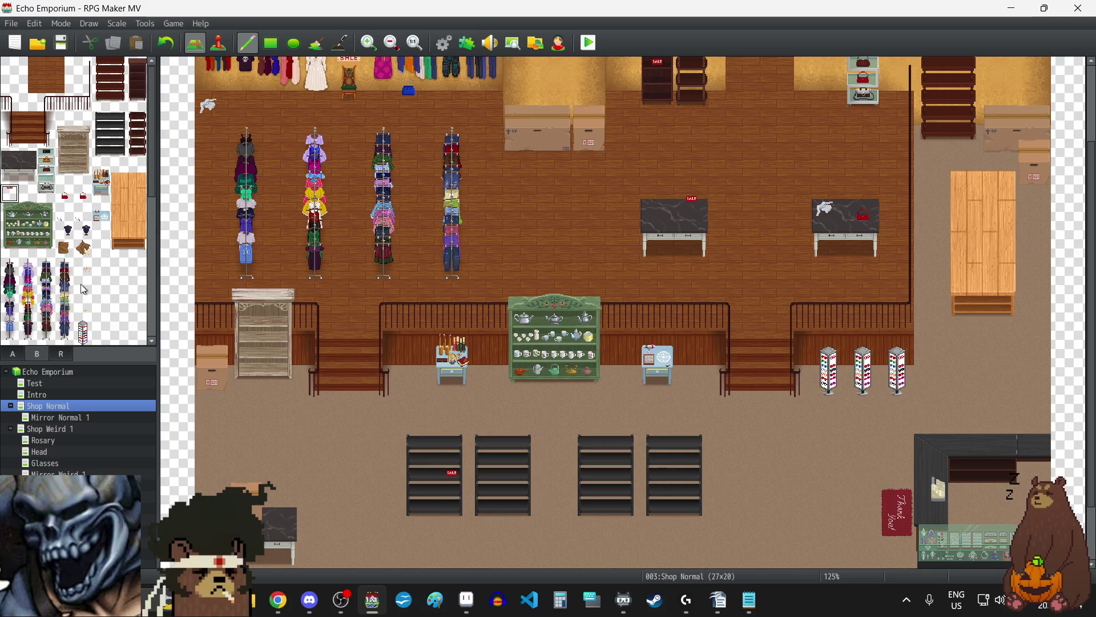
{"action": "scroll", "coordinate": [98, 262], "scroll_direction": "down", "scroll_amount": 10}
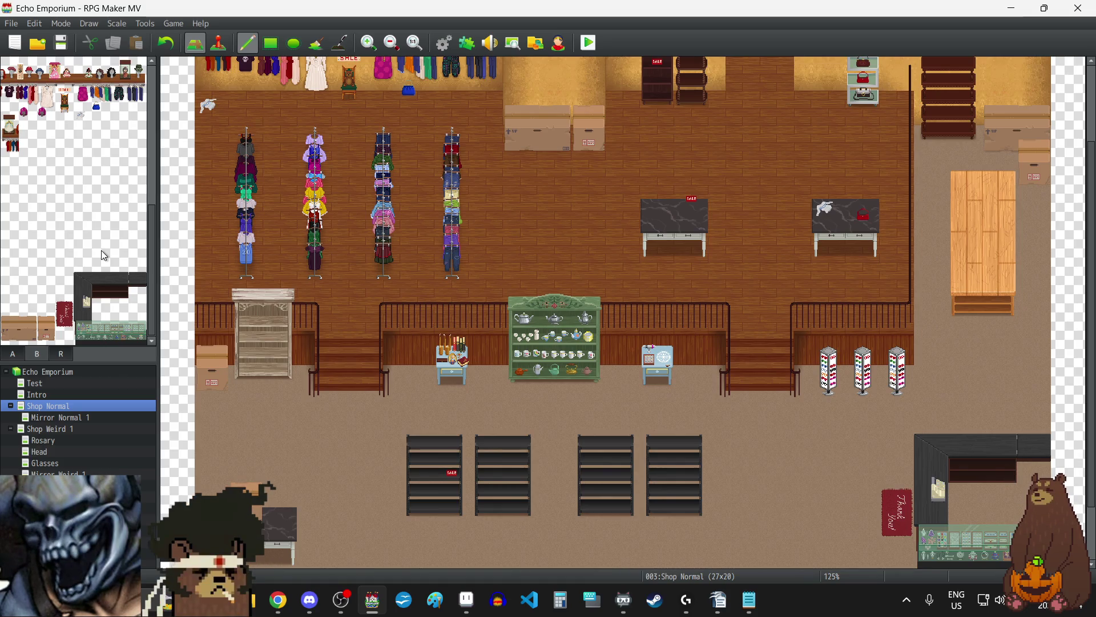
{"action": "scroll", "coordinate": [101, 251], "scroll_direction": "up", "scroll_amount": 5}
{"action": "scroll", "coordinate": [104, 256], "scroll_direction": "down", "scroll_amount": 2}
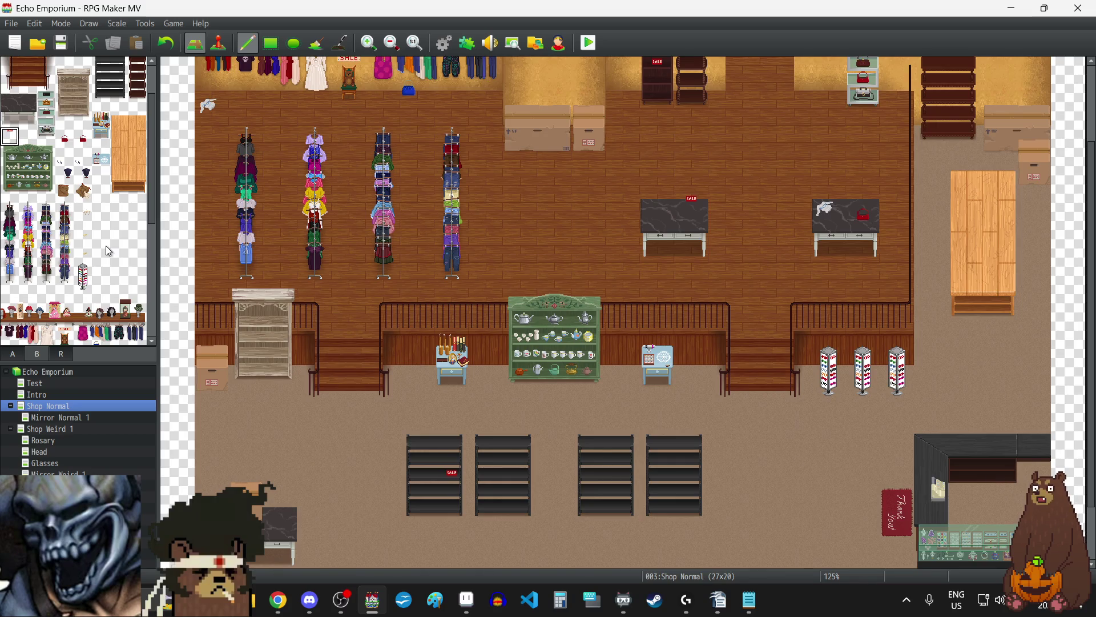
{"action": "scroll", "coordinate": [106, 247], "scroll_direction": "up", "scroll_amount": 1}
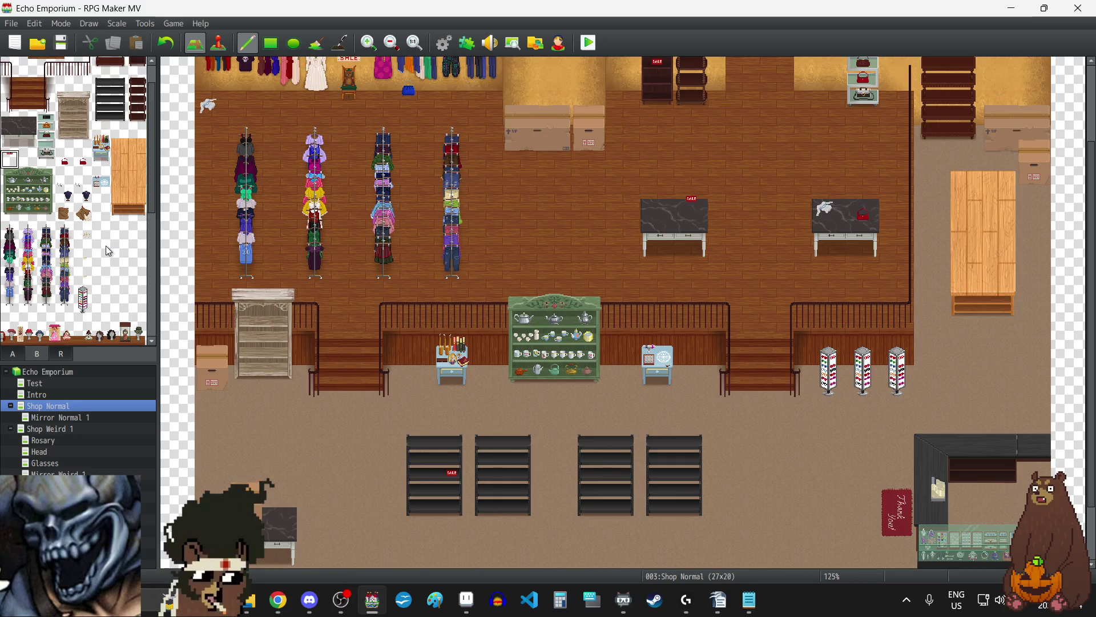
{"action": "scroll", "coordinate": [108, 250], "scroll_direction": "up", "scroll_amount": 2}
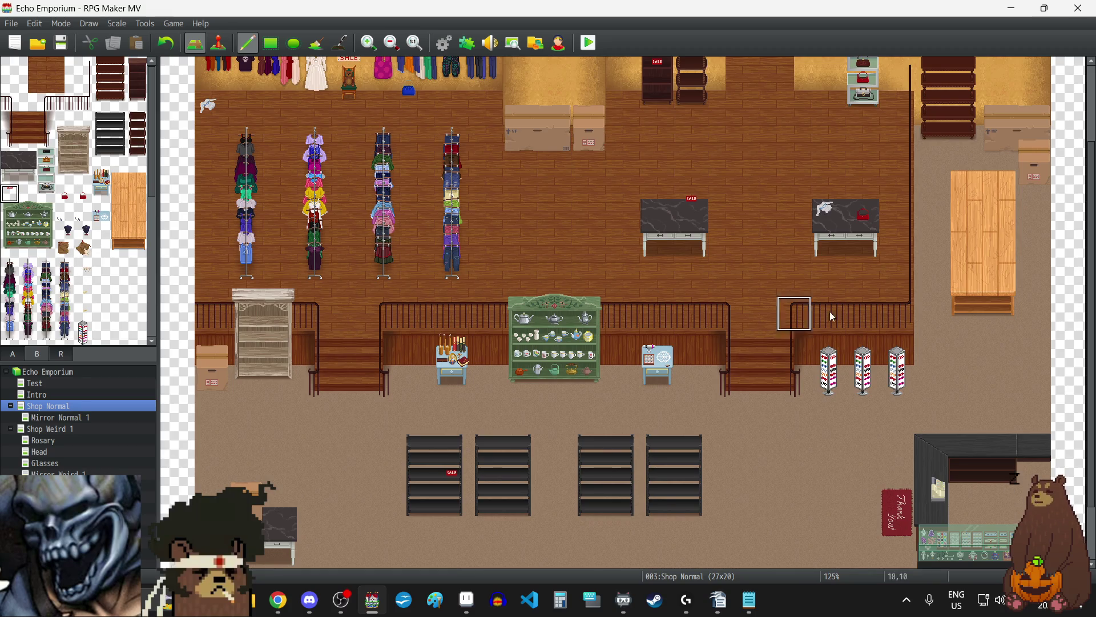
{"action": "scroll", "coordinate": [982, 245], "scroll_direction": "up", "scroll_amount": 2}
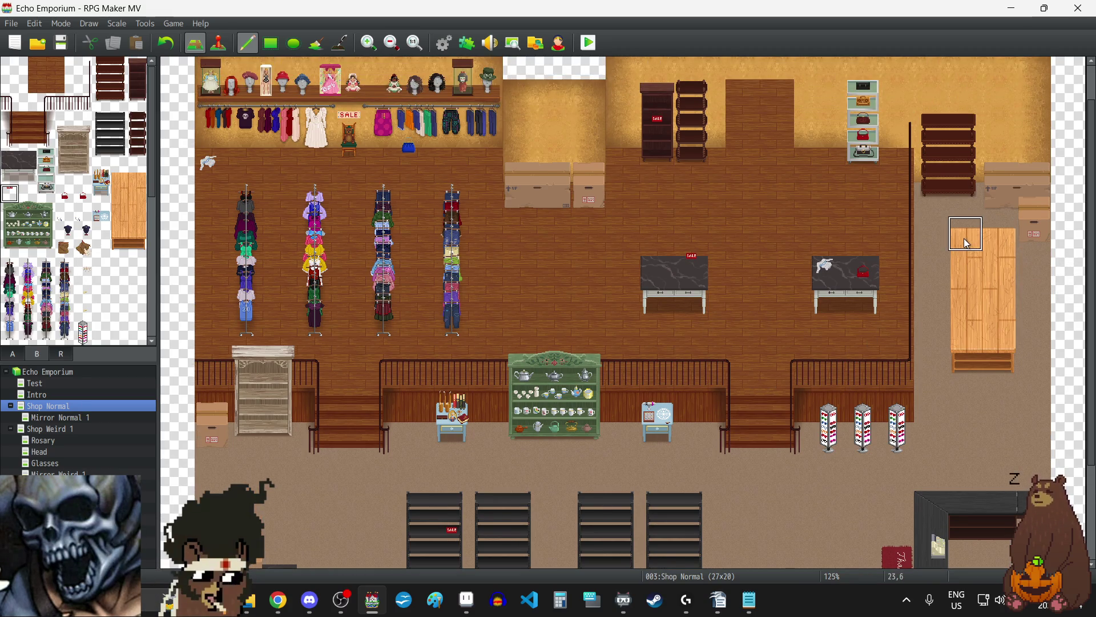
{"action": "scroll", "coordinate": [964, 238], "scroll_direction": "down", "scroll_amount": 2}
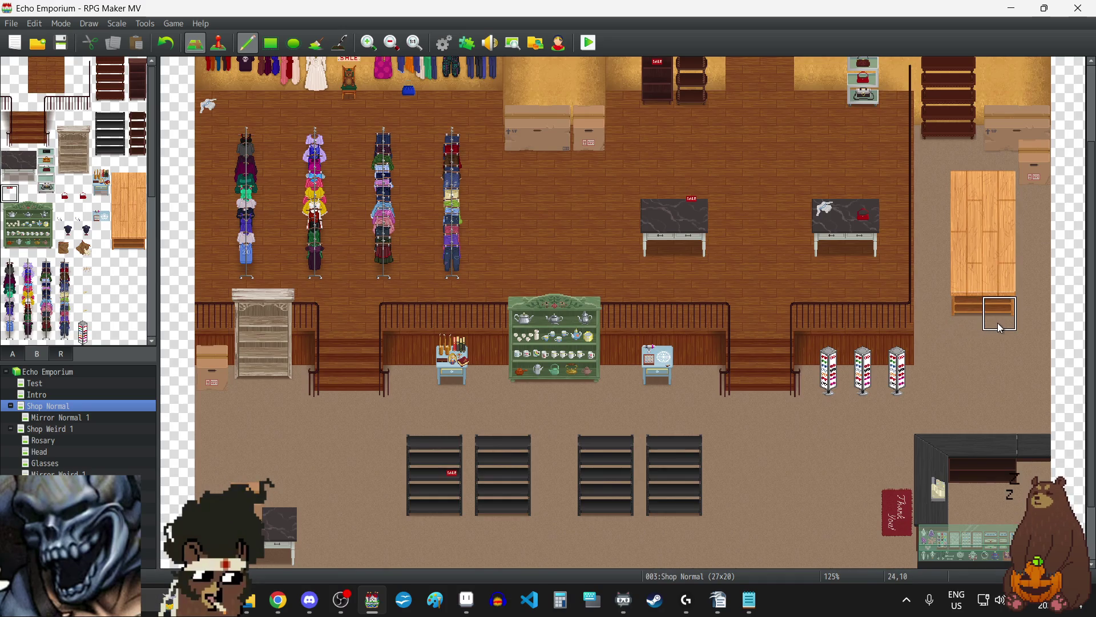
{"action": "scroll", "coordinate": [965, 329], "scroll_direction": "up", "scroll_amount": 1}
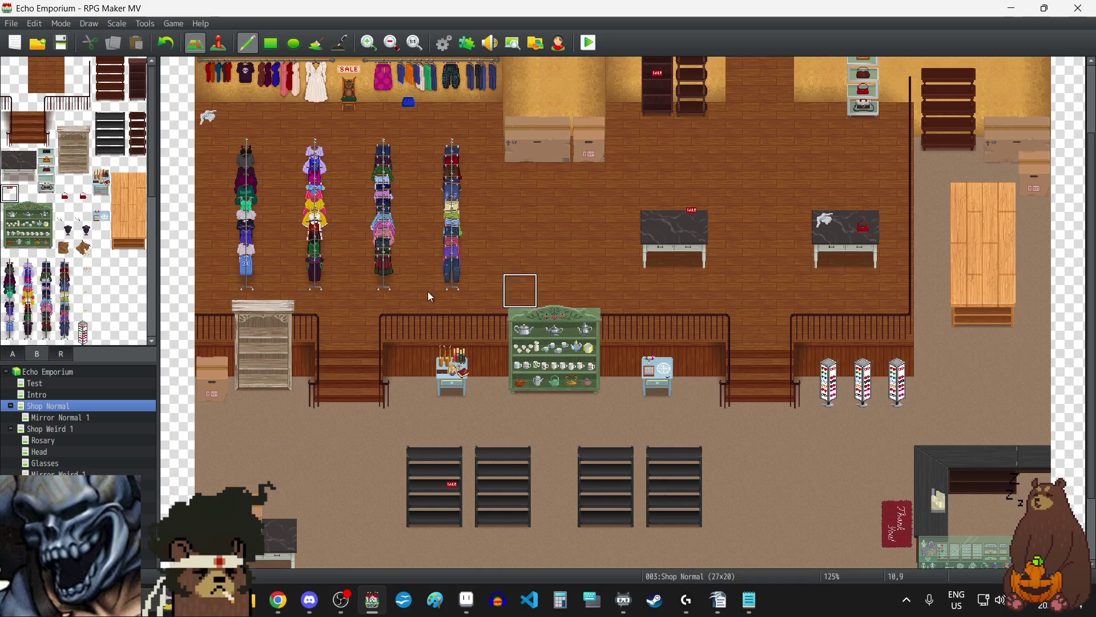
Step: Paint floor over the old right-side table, then try placing the tall wooden table twice, undoing each
{"action": "left_click", "coordinate": [22, 356]}
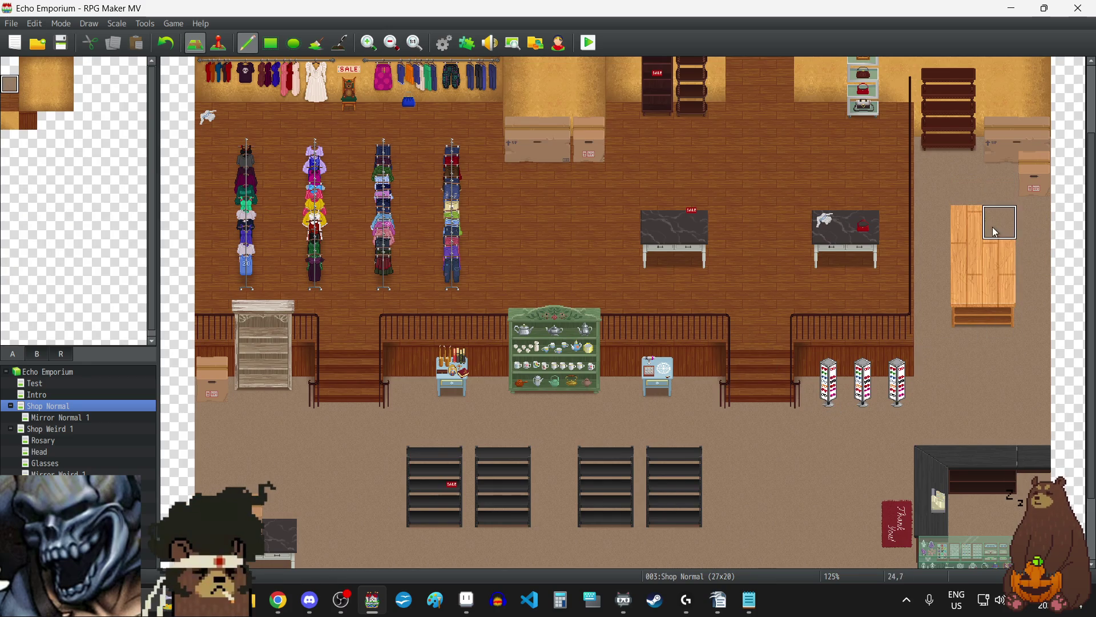
{"action": "left_click_drag", "start_coordinate": [964, 261], "coordinate": [1003, 276]}
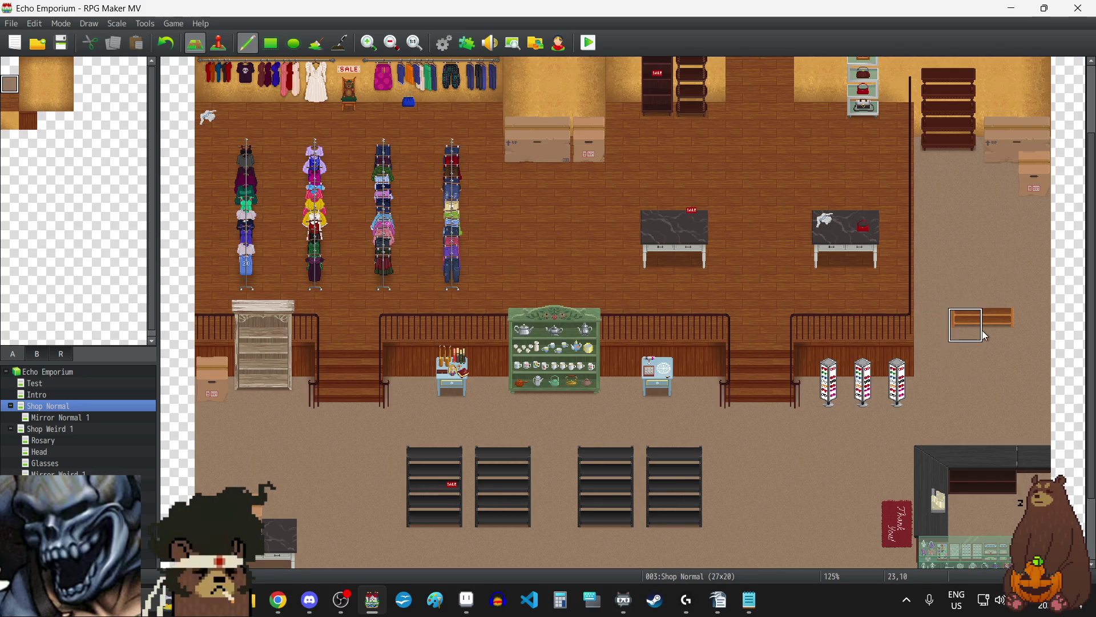
{"action": "left_click", "coordinate": [43, 354]}
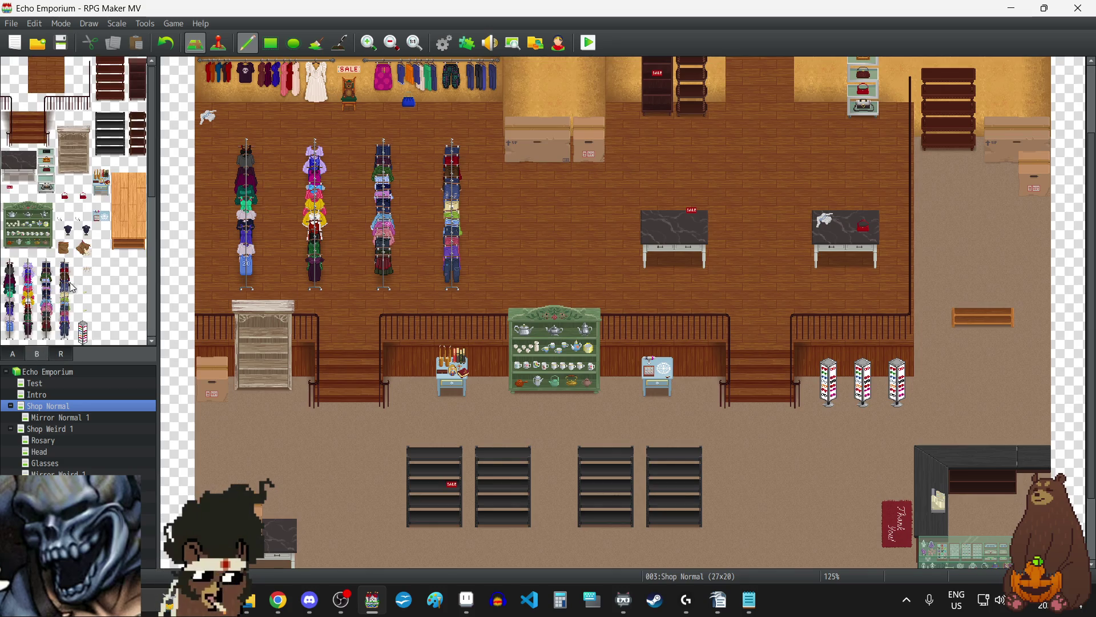
{"action": "left_click_drag", "start_coordinate": [129, 178], "coordinate": [131, 248]}
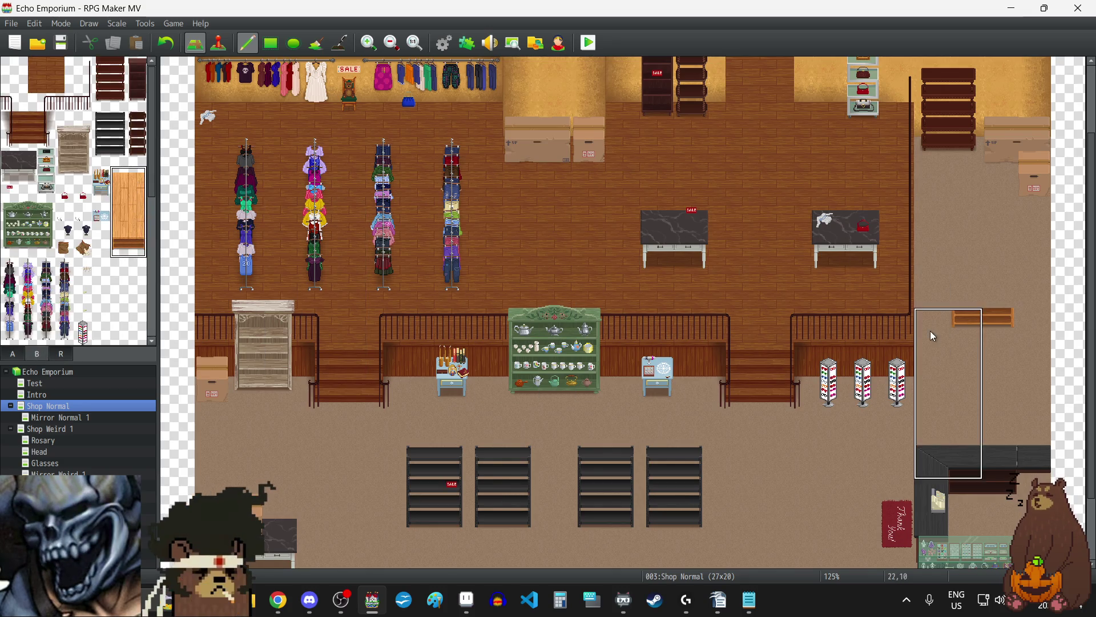
{"action": "left_click", "coordinate": [970, 223]}
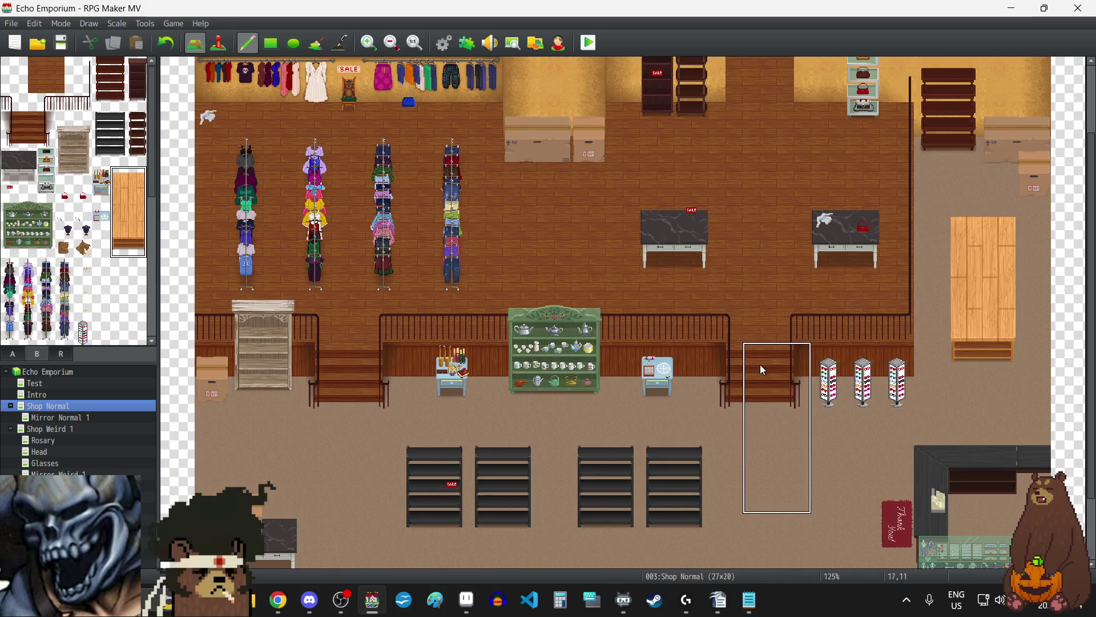
{"action": "left_click", "coordinate": [164, 46]}
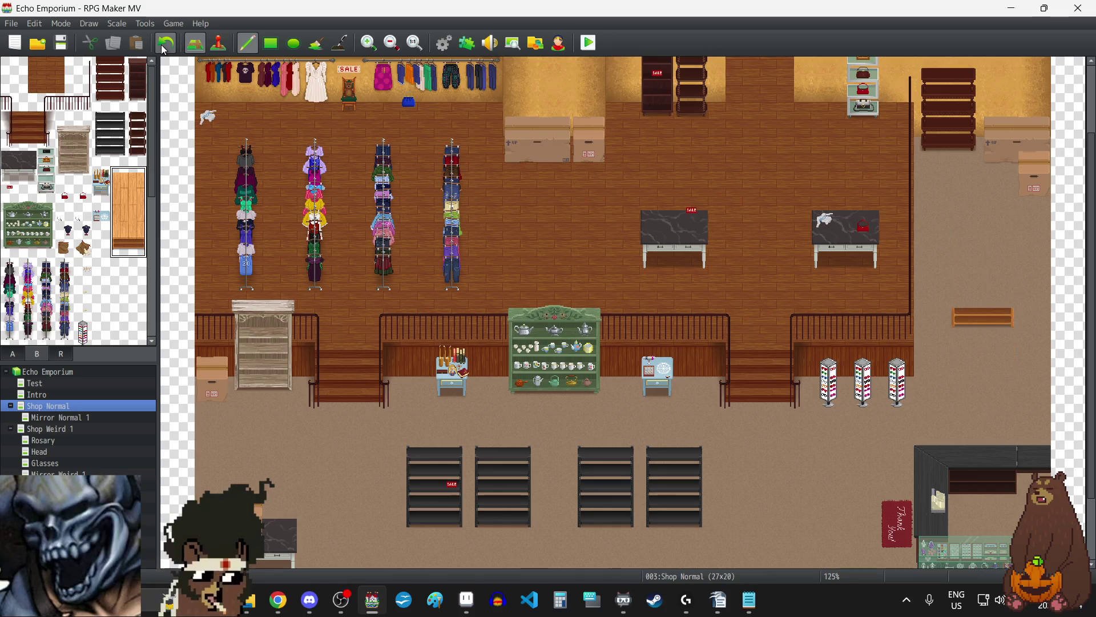
{"action": "left_click", "coordinate": [965, 216]}
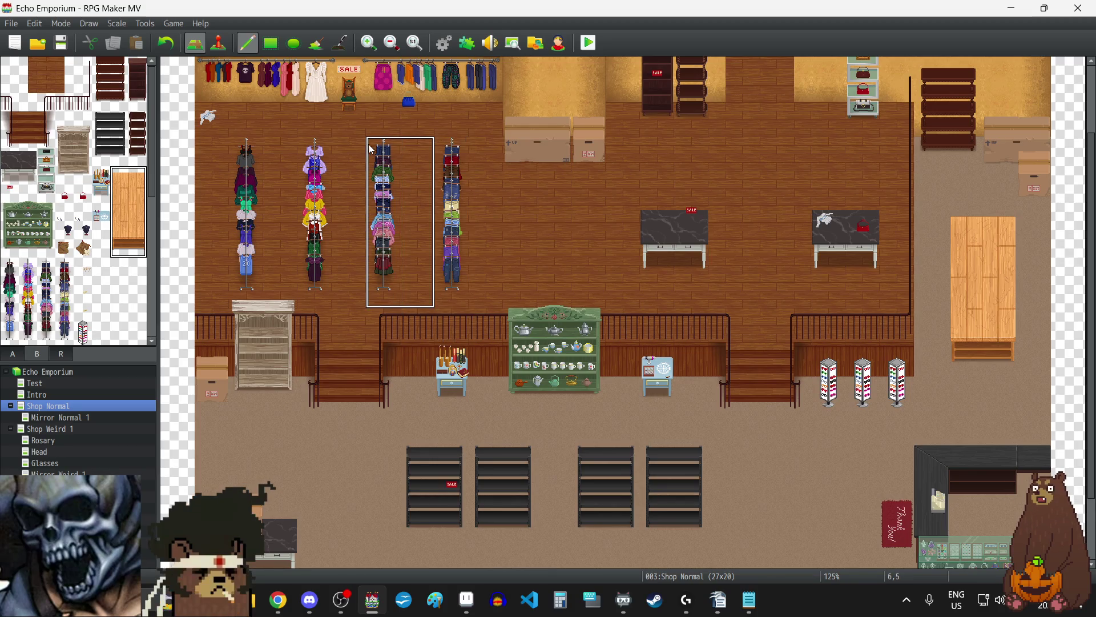
{"action": "left_click", "coordinate": [167, 44]}
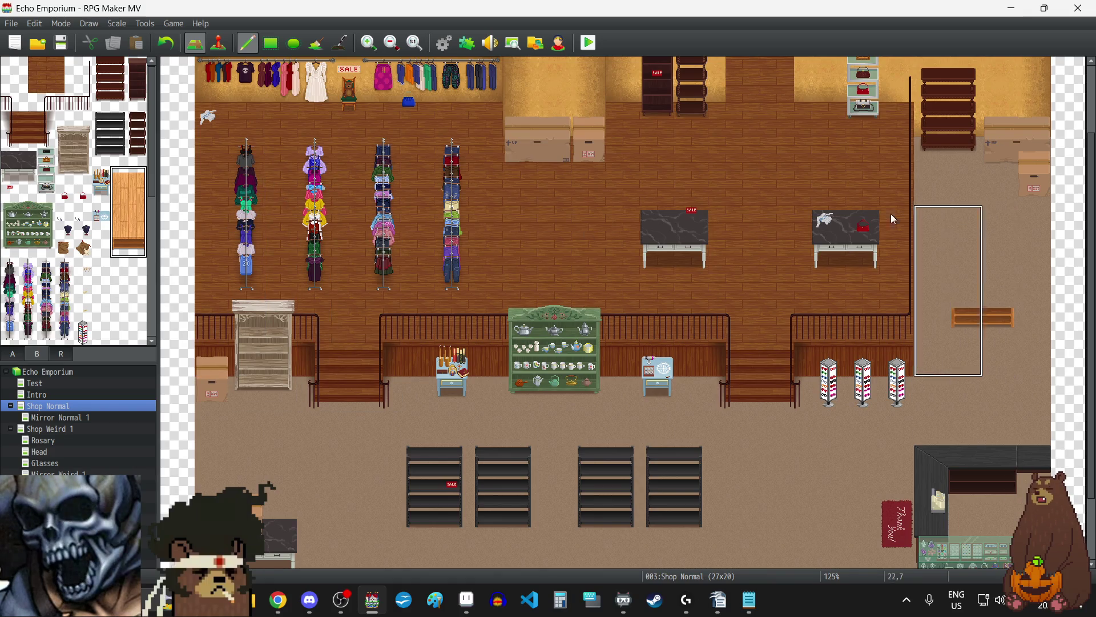
Step: Place the 2x3 tall wooden table on the right side beside the wall
{"action": "left_click", "coordinate": [18, 353]}
{"action": "left_click", "coordinate": [9, 84]}
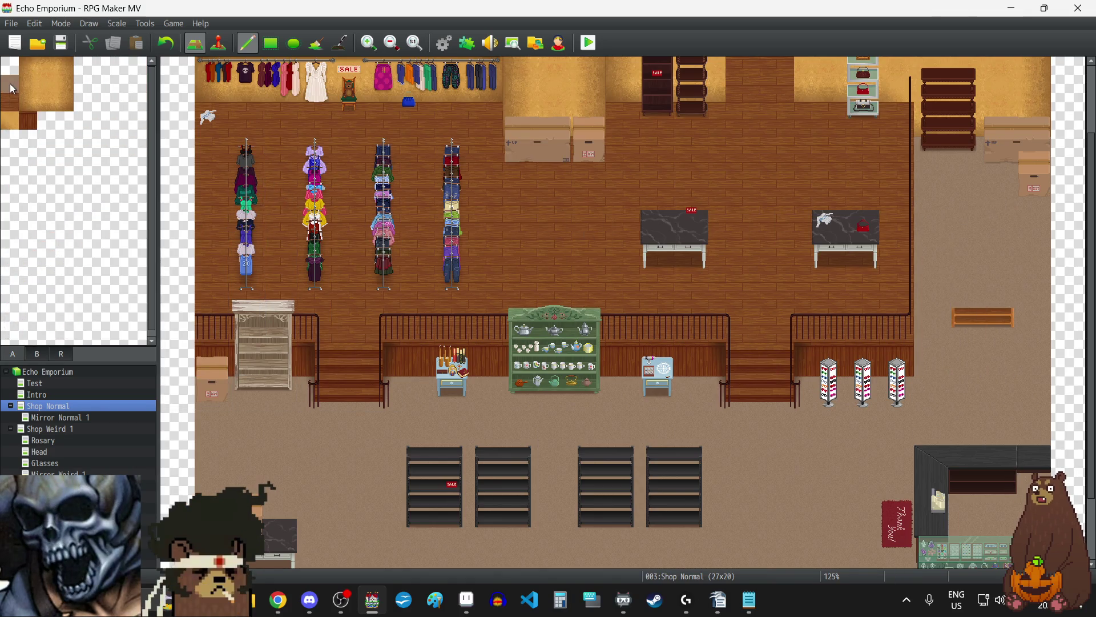
{"action": "left_click", "coordinate": [37, 354]}
{"action": "left_click_drag", "start_coordinate": [119, 240], "coordinate": [138, 217]}
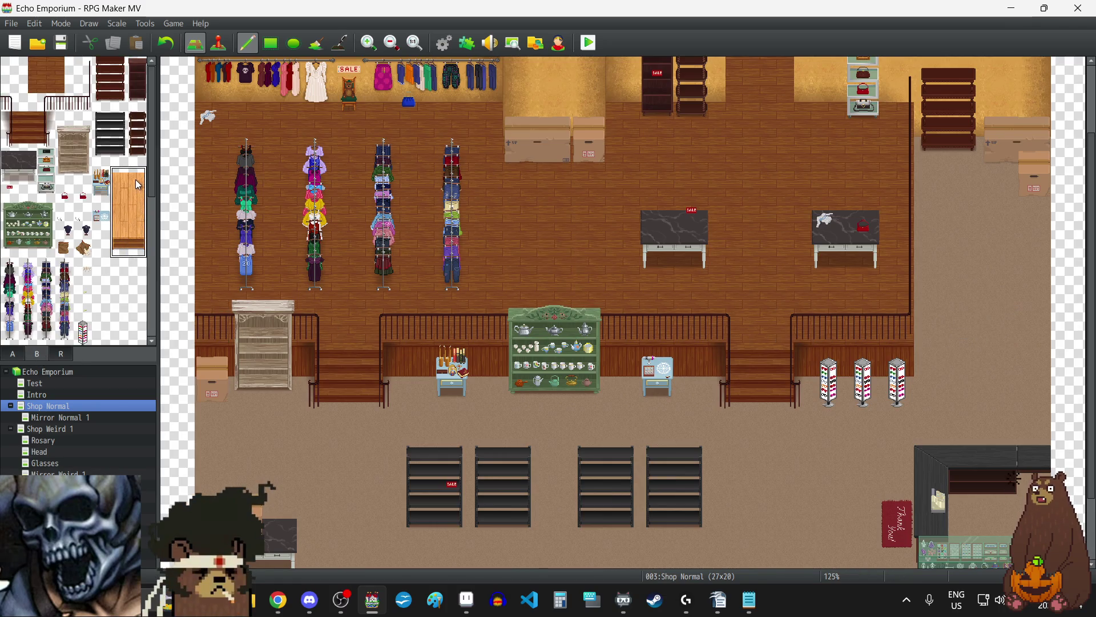
{"action": "left_click", "coordinate": [966, 212]}
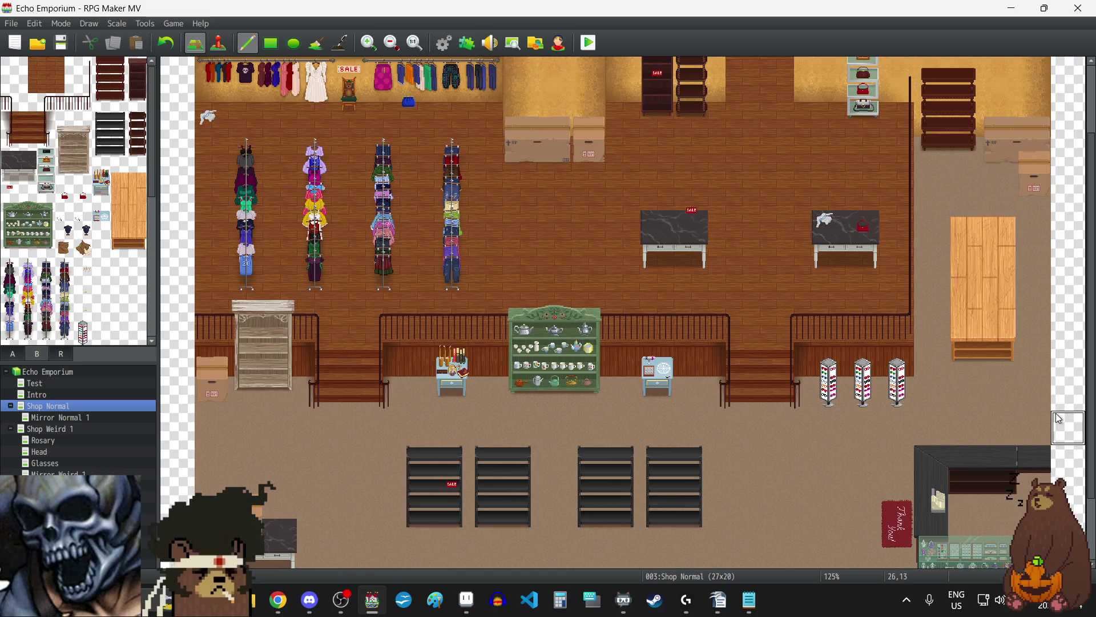
Step: Paint two wall tiles over the middle and top of the open shelf beside the dark cabinet
{"action": "scroll", "coordinate": [1020, 357], "scroll_direction": "down", "scroll_amount": 3}
{"action": "scroll", "coordinate": [1020, 362], "scroll_direction": "up", "scroll_amount": 6}
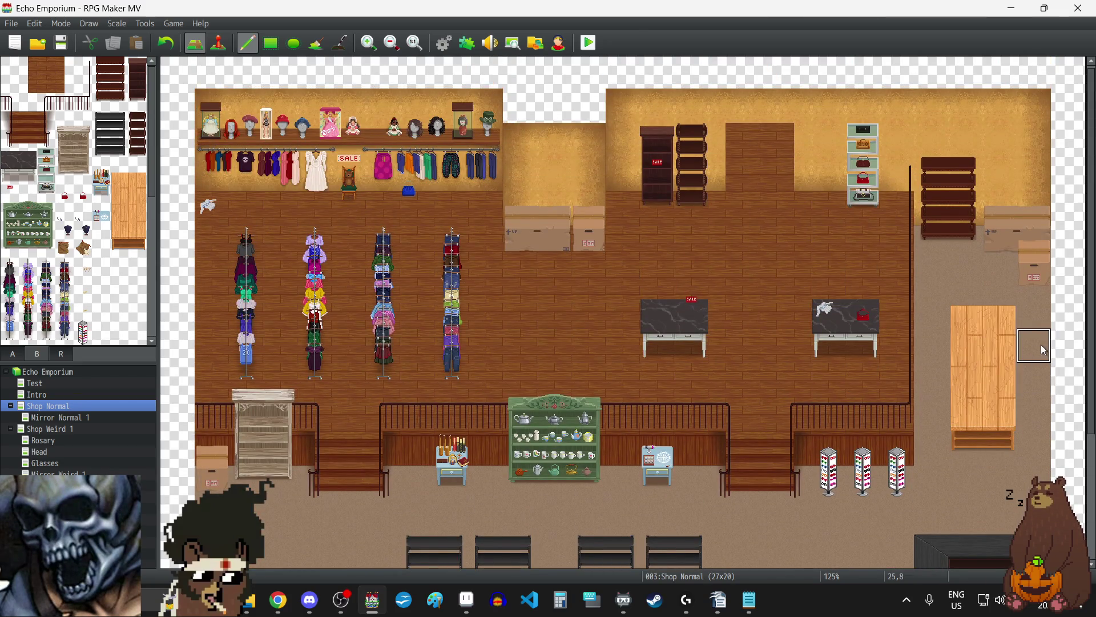
{"action": "scroll", "coordinate": [1034, 350], "scroll_direction": "down", "scroll_amount": 5}
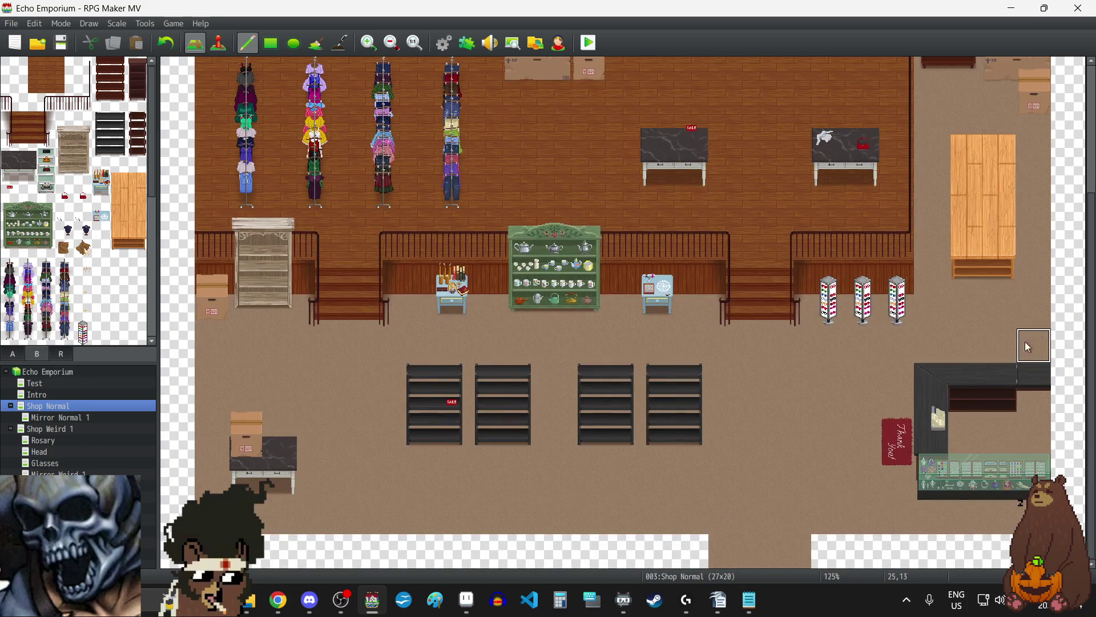
{"action": "scroll", "coordinate": [878, 382], "scroll_direction": "up", "scroll_amount": 5}
{"action": "scroll", "coordinate": [879, 382], "scroll_direction": "up", "scroll_amount": 1}
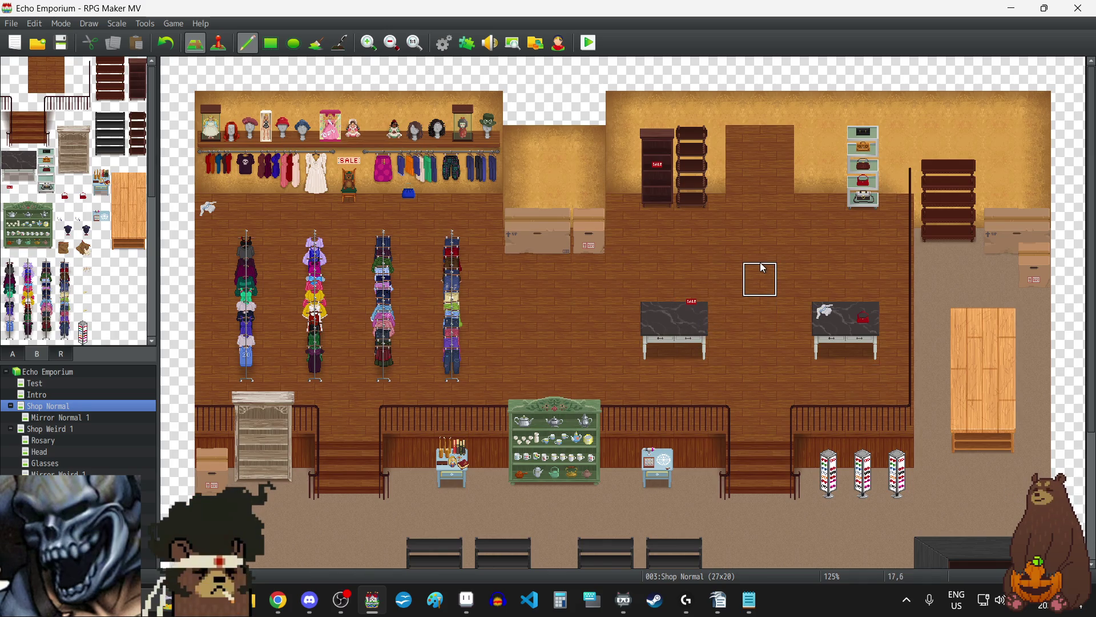
{"action": "scroll", "coordinate": [759, 262], "scroll_direction": "down", "scroll_amount": 5}
{"action": "scroll", "coordinate": [760, 258], "scroll_direction": "up", "scroll_amount": 5}
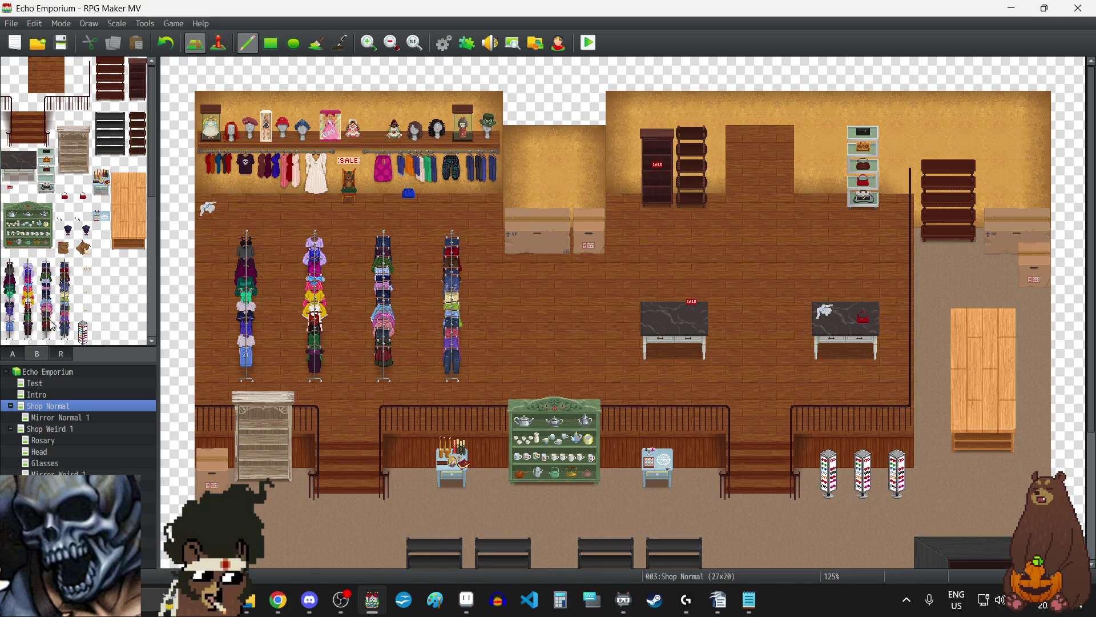
{"action": "left_click", "coordinate": [16, 358]}
{"action": "left_click", "coordinate": [49, 101]}
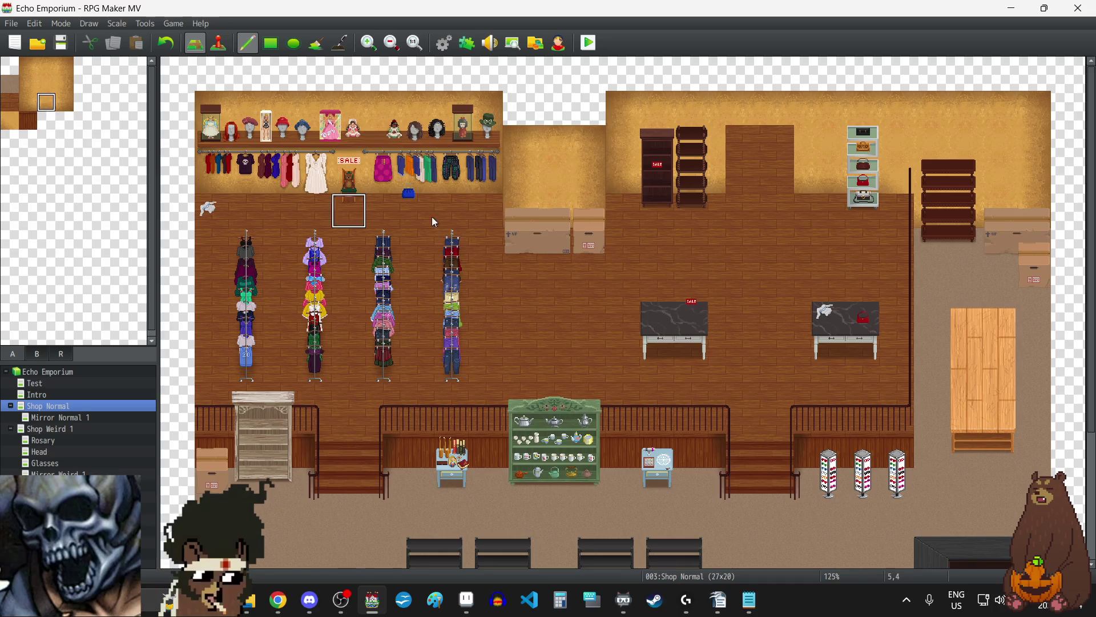
{"action": "left_click", "coordinate": [693, 174]}
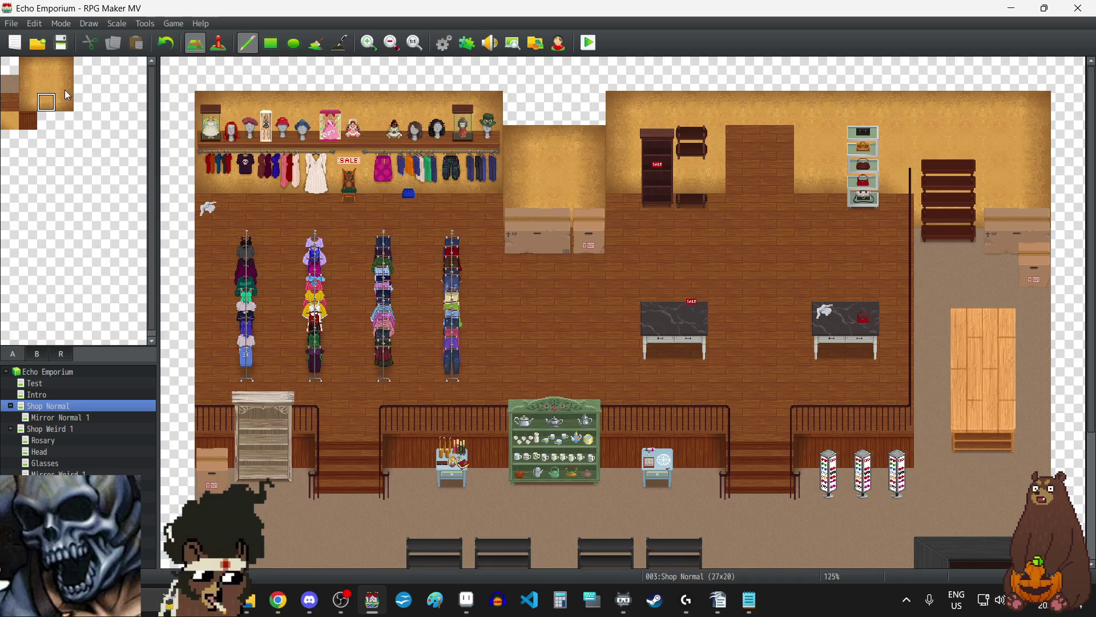
{"action": "left_click", "coordinate": [46, 84]}
{"action": "left_click", "coordinate": [688, 155]}
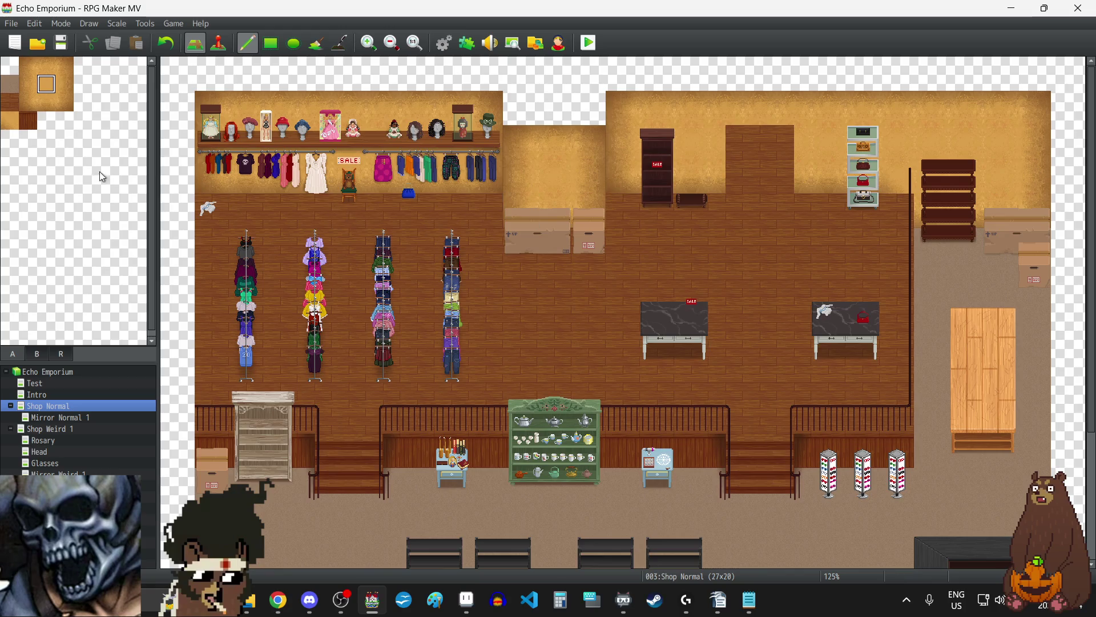
Step: Paint the wooden floor tile over the shelf's remaining base and scroll around the map to check it
{"action": "left_click", "coordinate": [10, 121]}
{"action": "left_click", "coordinate": [16, 107]}
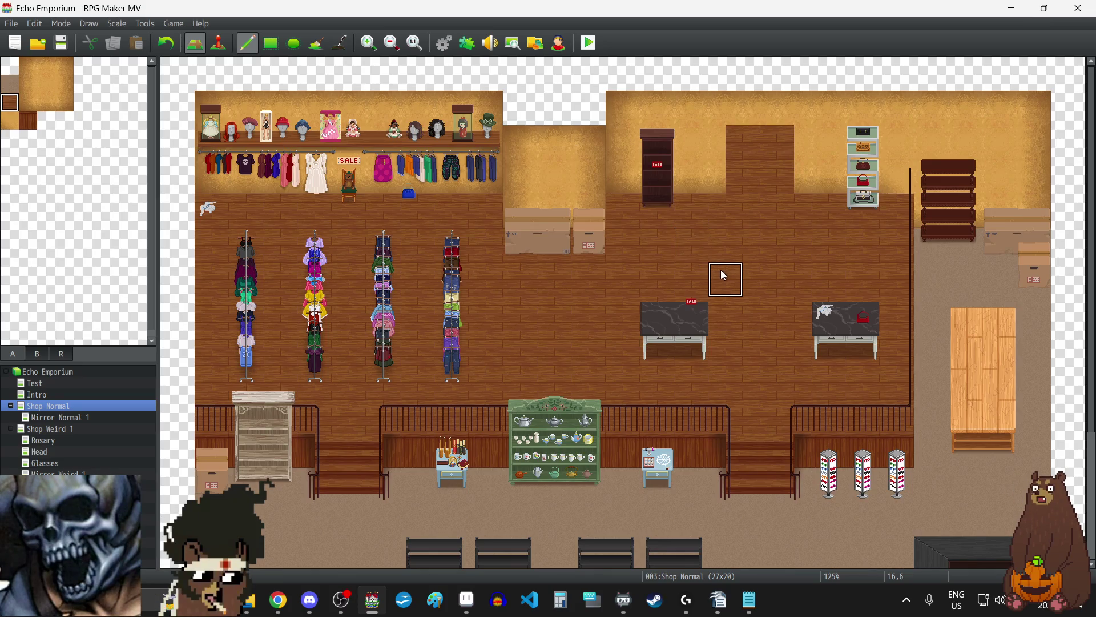
{"action": "scroll", "coordinate": [711, 314], "scroll_direction": "down", "scroll_amount": 3}
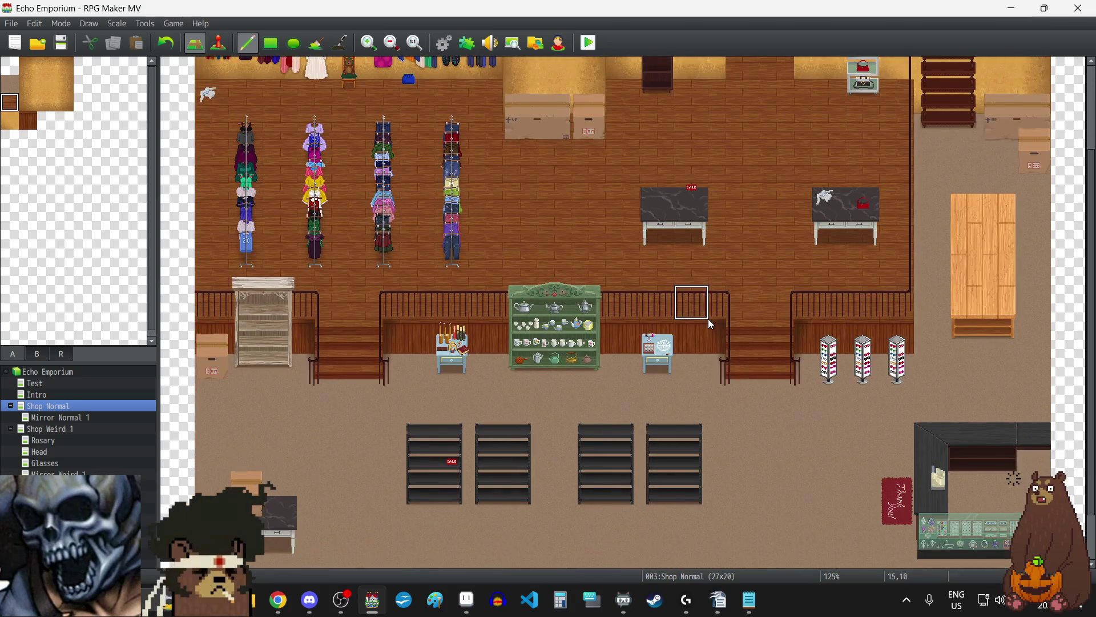
{"action": "scroll", "coordinate": [711, 324], "scroll_direction": "down", "scroll_amount": 1}
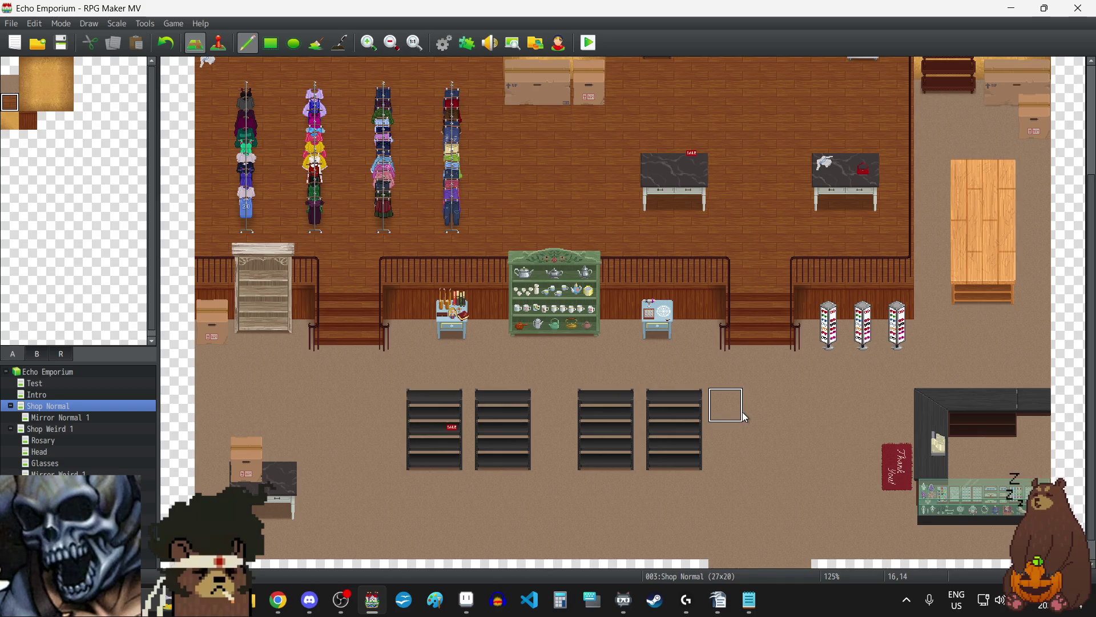
{"action": "scroll", "coordinate": [745, 412], "scroll_direction": "down", "scroll_amount": 1}
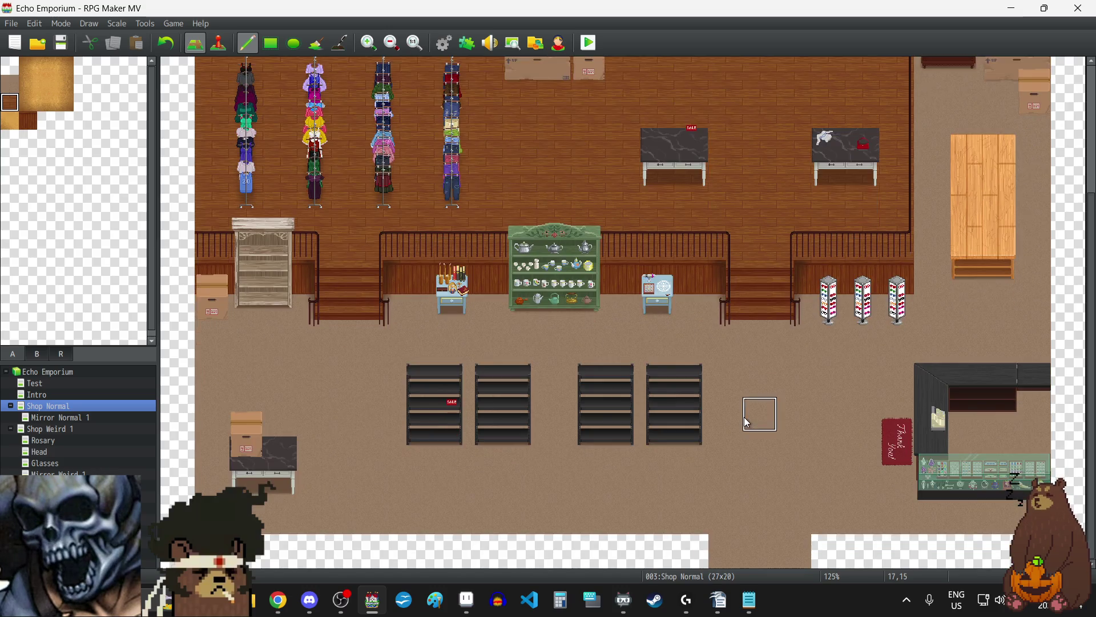
{"action": "scroll", "coordinate": [745, 418], "scroll_direction": "up", "scroll_amount": 5}
{"action": "scroll", "coordinate": [742, 418], "scroll_direction": "down", "scroll_amount": 2}
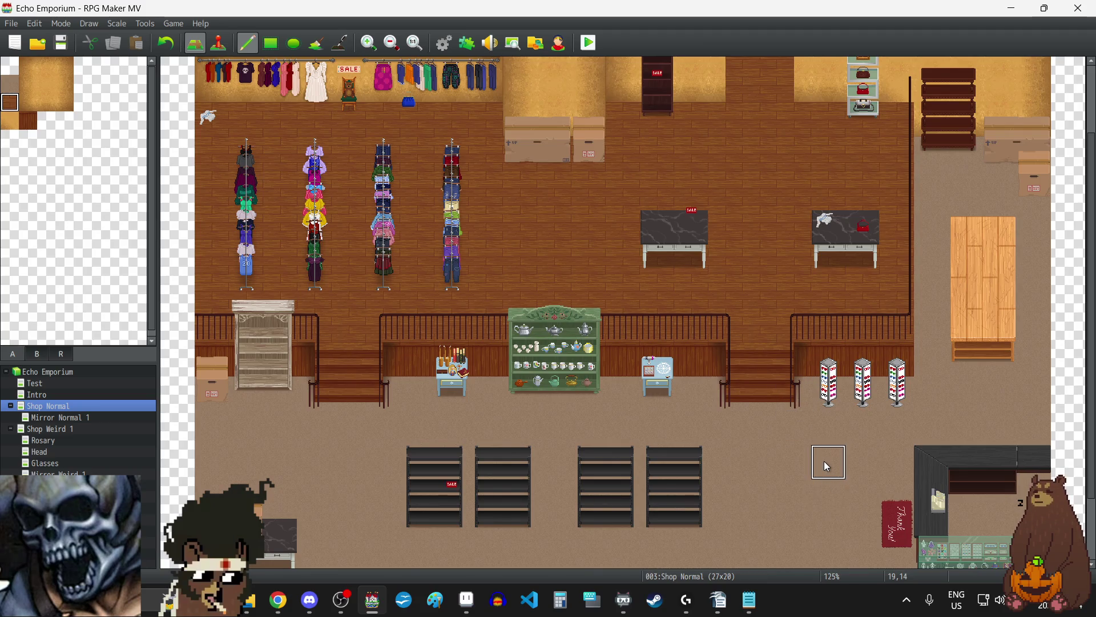
{"action": "scroll", "coordinate": [827, 466], "scroll_direction": "down", "scroll_amount": 2}
{"action": "scroll", "coordinate": [826, 467], "scroll_direction": "up", "scroll_amount": 4}
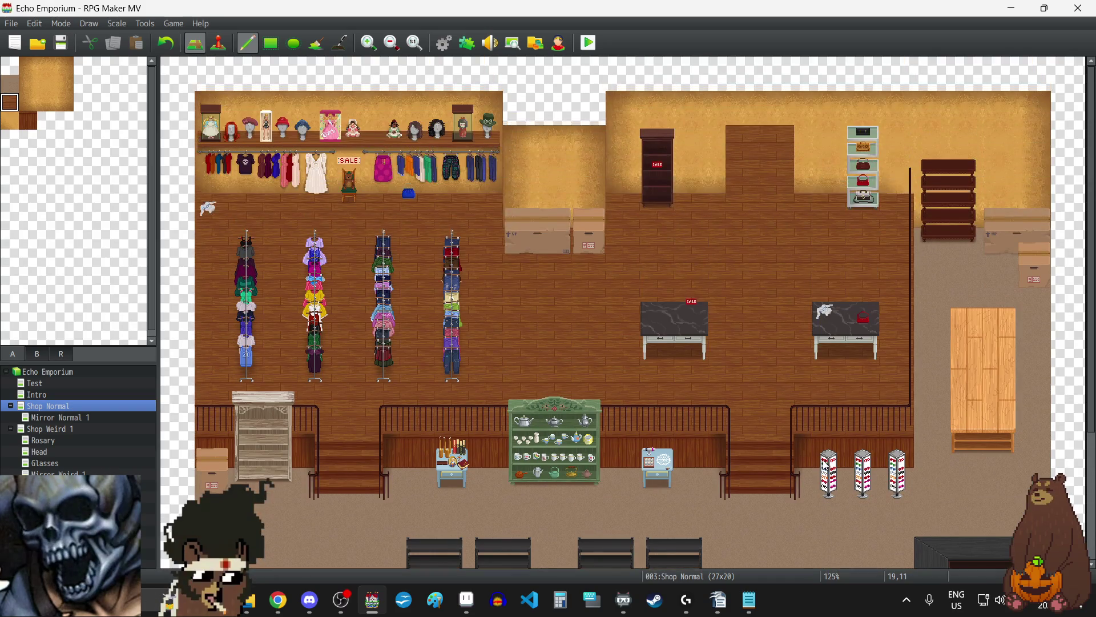
{"action": "scroll", "coordinate": [823, 463], "scroll_direction": "down", "scroll_amount": 3}
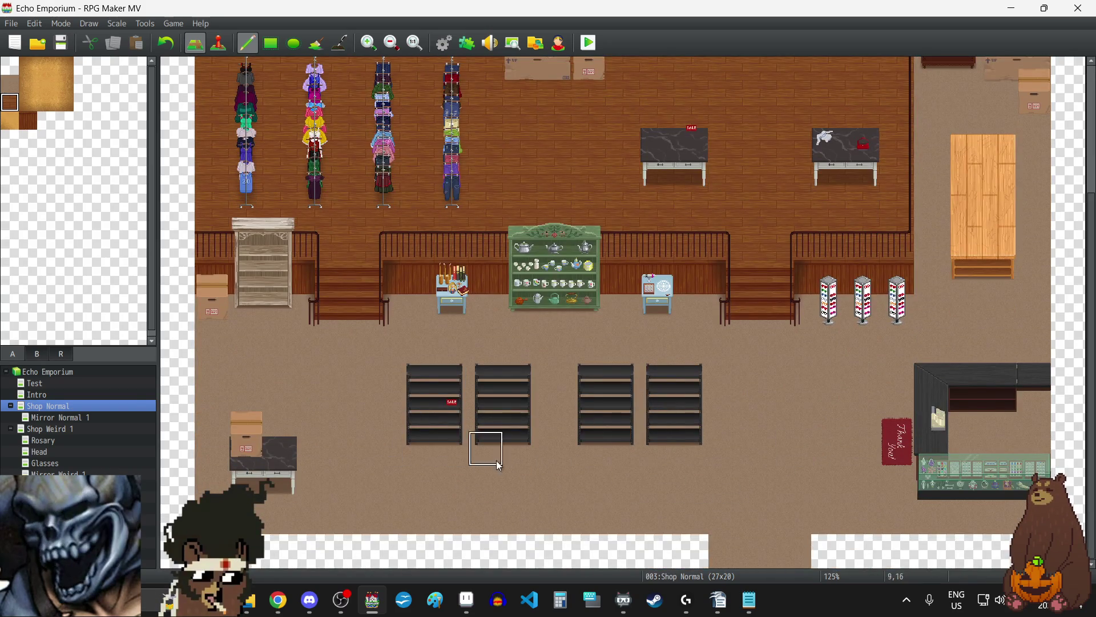
{"action": "scroll", "coordinate": [814, 396], "scroll_direction": "up", "scroll_amount": 3}
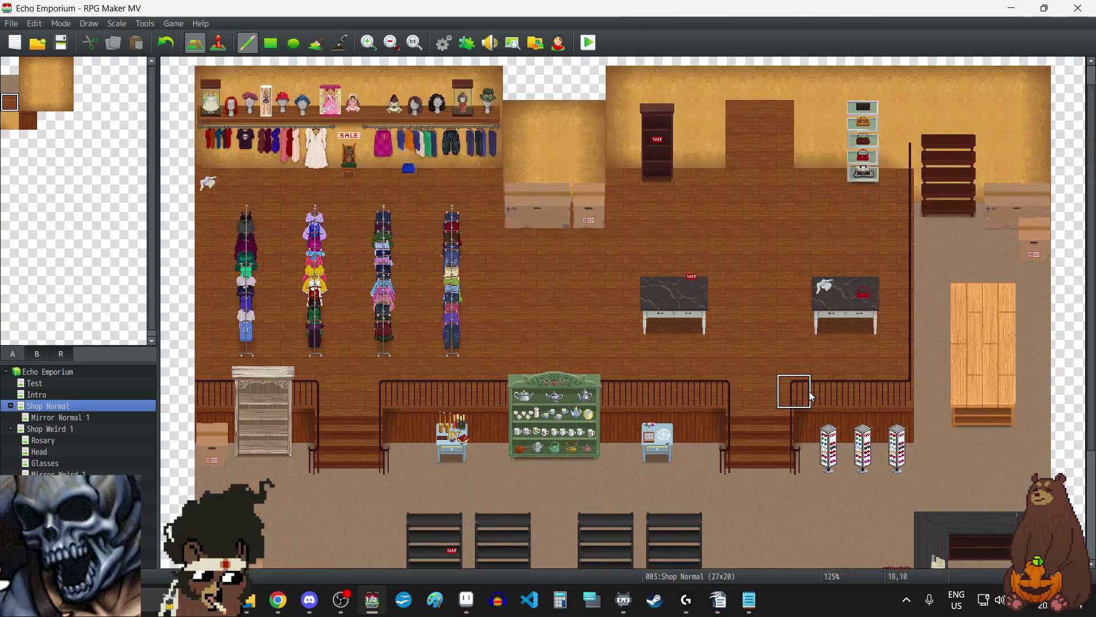
{"action": "scroll", "coordinate": [810, 392], "scroll_direction": "down", "scroll_amount": 1}
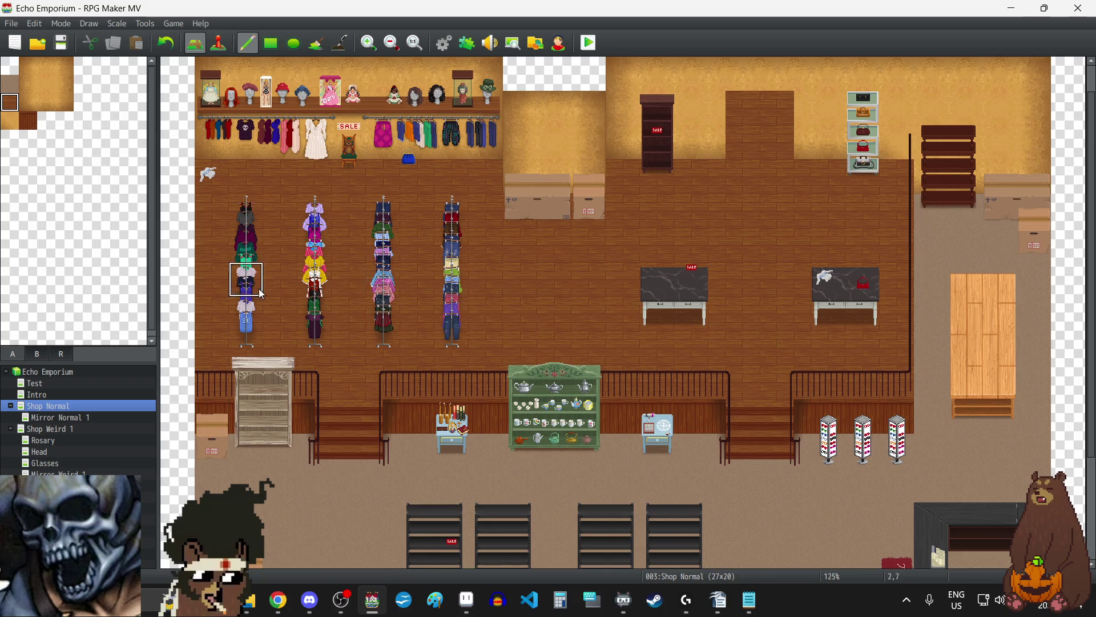
{"action": "right_click", "coordinate": [59, 409]}
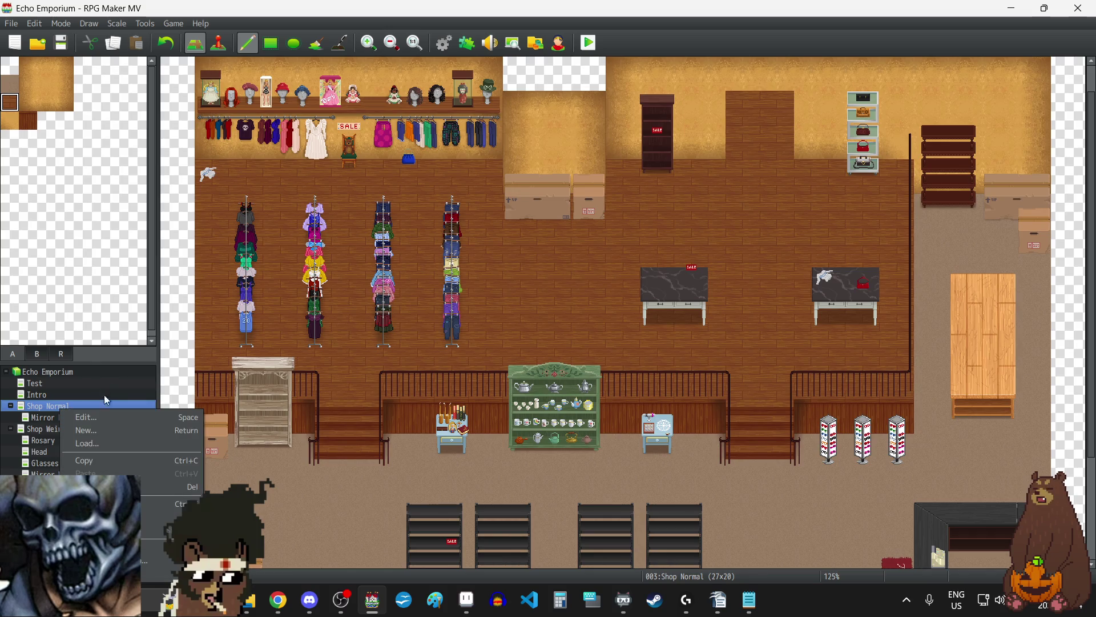
Step: Check the Shop Normal map's properties without changes and open Shop Weird 1
{"action": "left_click", "coordinate": [114, 419]}
{"action": "left_click", "coordinate": [775, 116]}
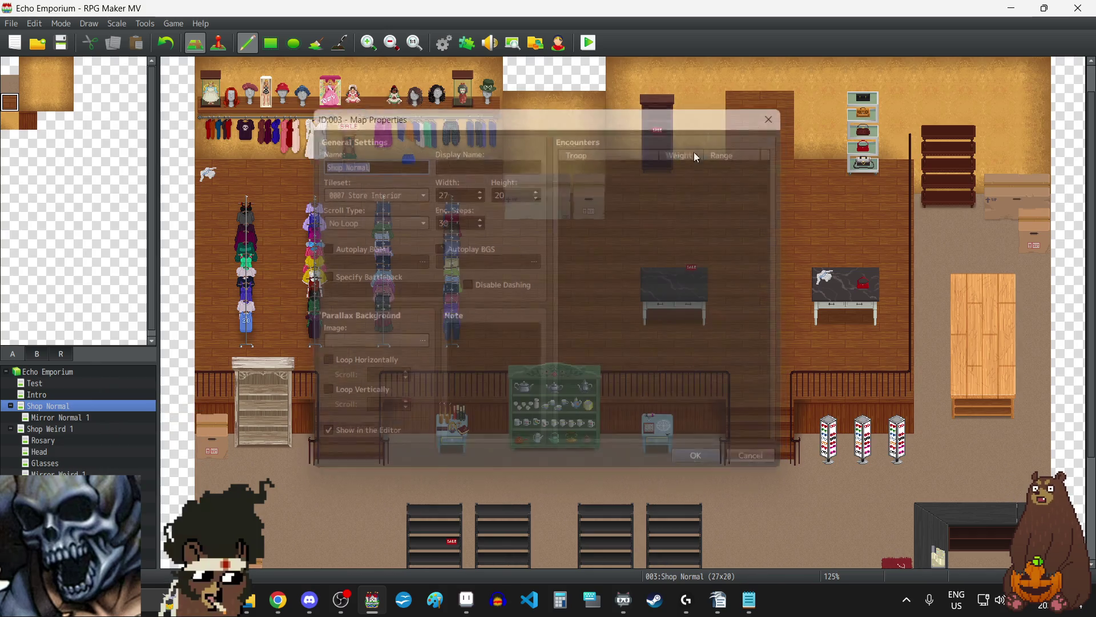
{"action": "left_click", "coordinate": [55, 429]}
Step: Resize Shop Weird 1 to width 27 and height 20, then return to Shop Normal
{"action": "right_click", "coordinate": [54, 428]}
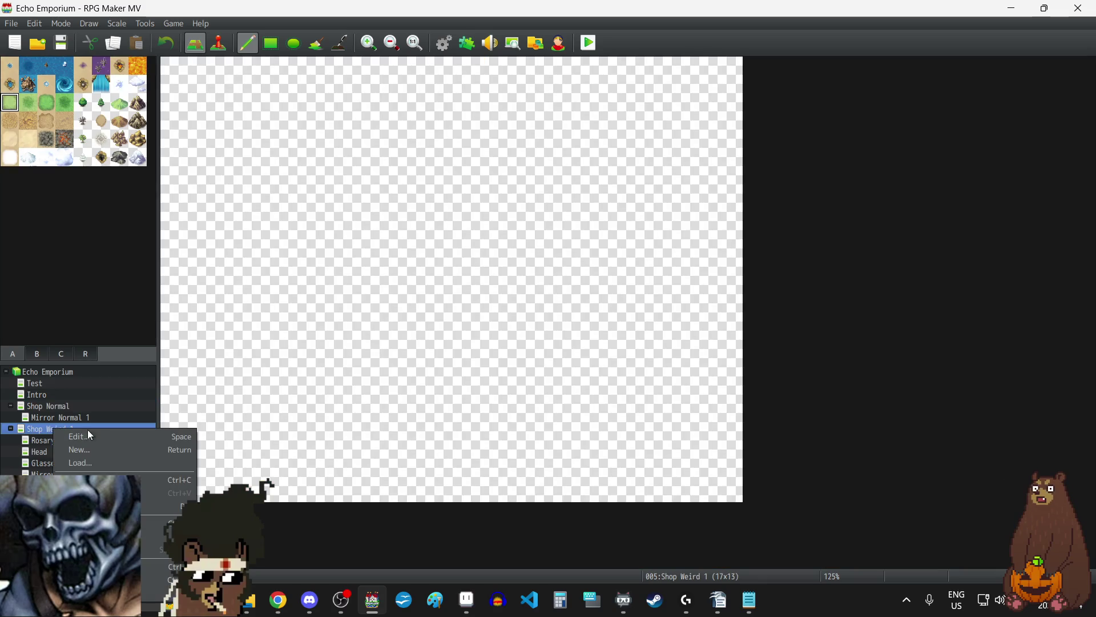
{"action": "left_click", "coordinate": [88, 436]}
{"action": "key", "text": "Tab"}
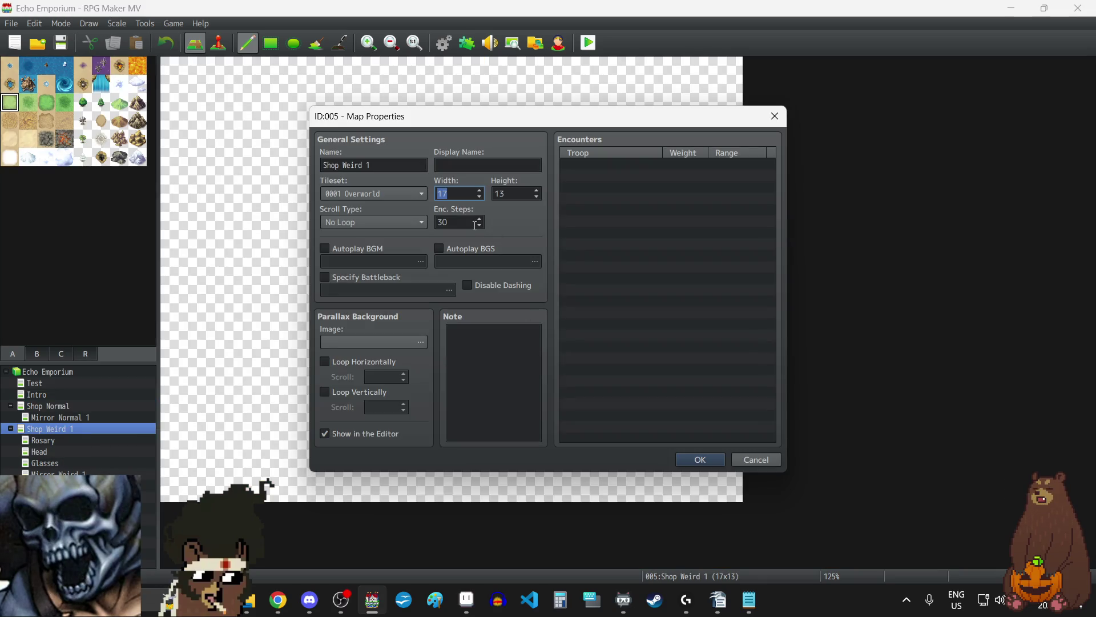
{"action": "type", "text": "27"}
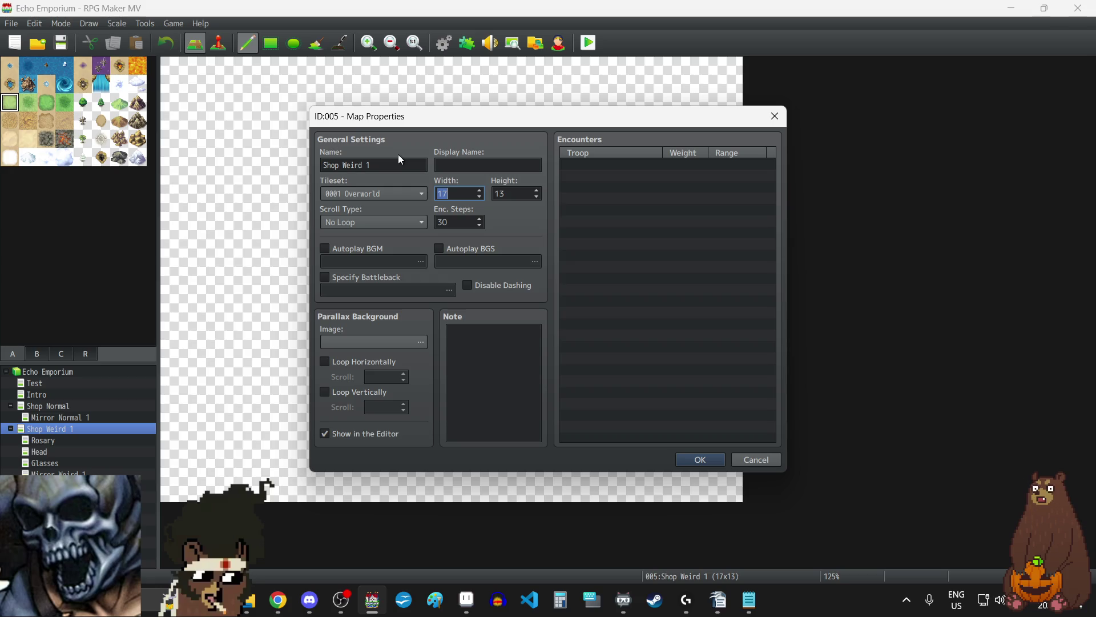
{"action": "key", "text": "Tab"}
{"action": "type", "text": "20"}
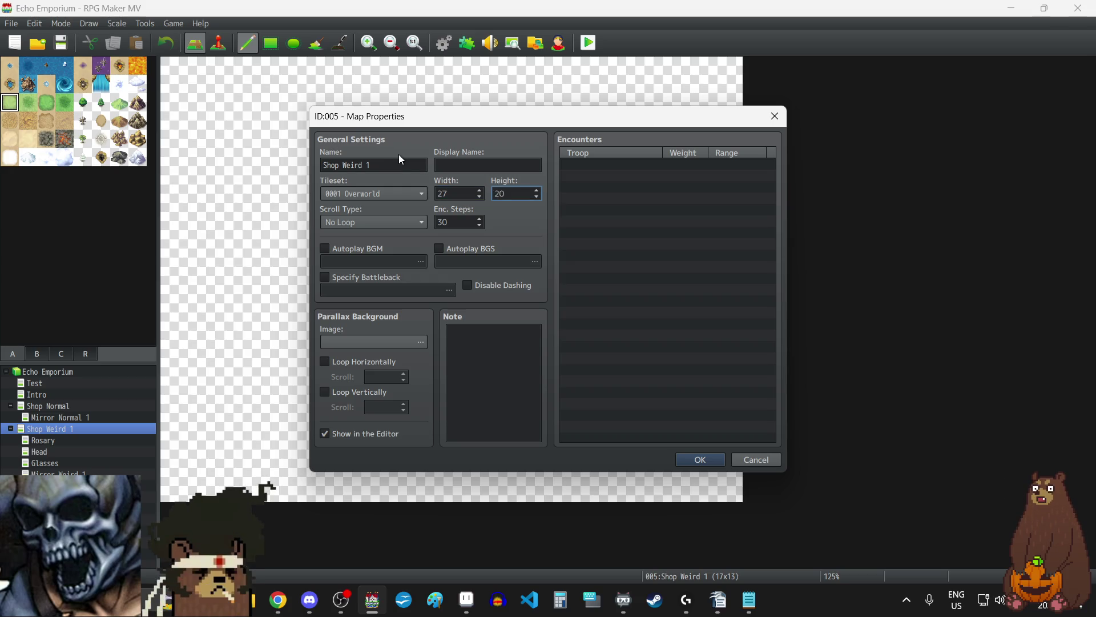
{"action": "left_click", "coordinate": [695, 460]}
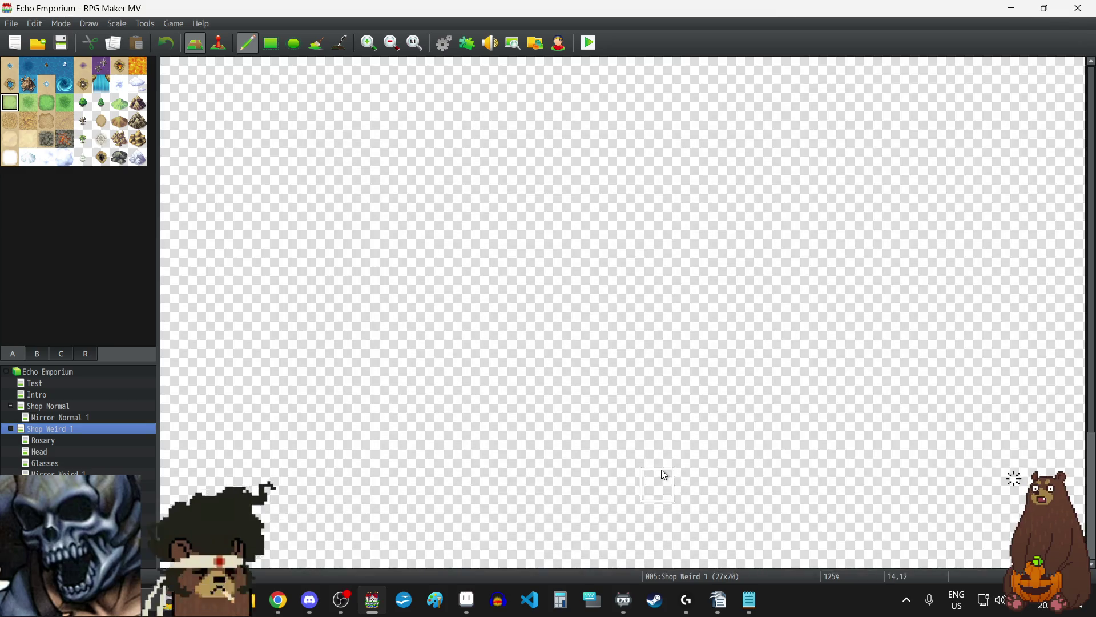
{"action": "left_click", "coordinate": [50, 406]}
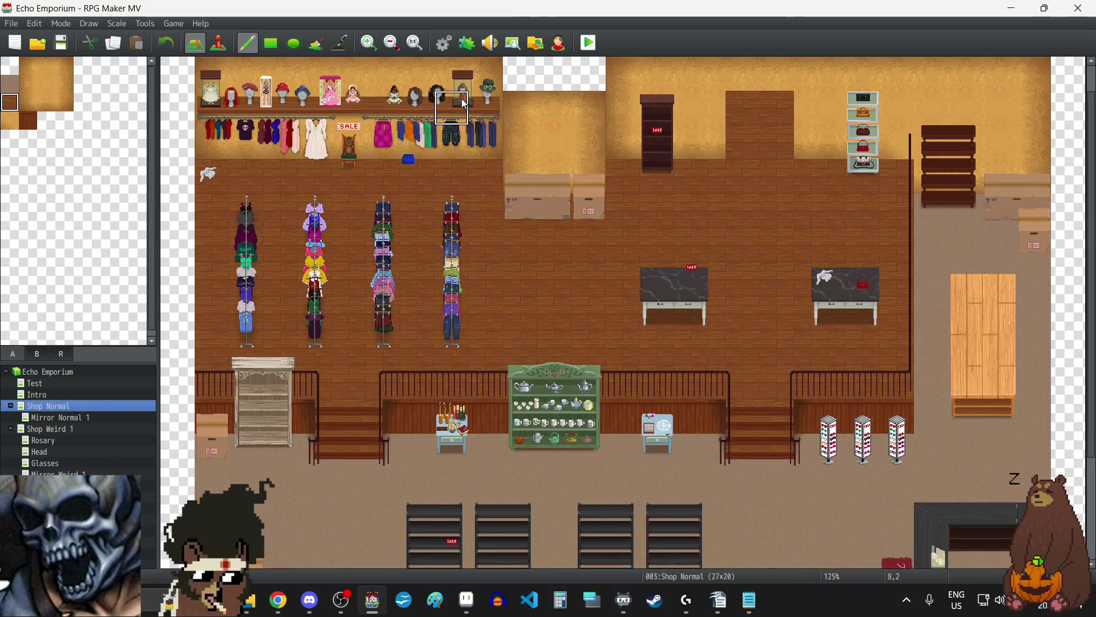
Step: In Database Tilesets, select 0007 Store Interior and mark four A5 wall tiles impassable
{"action": "left_click", "coordinate": [440, 50]}
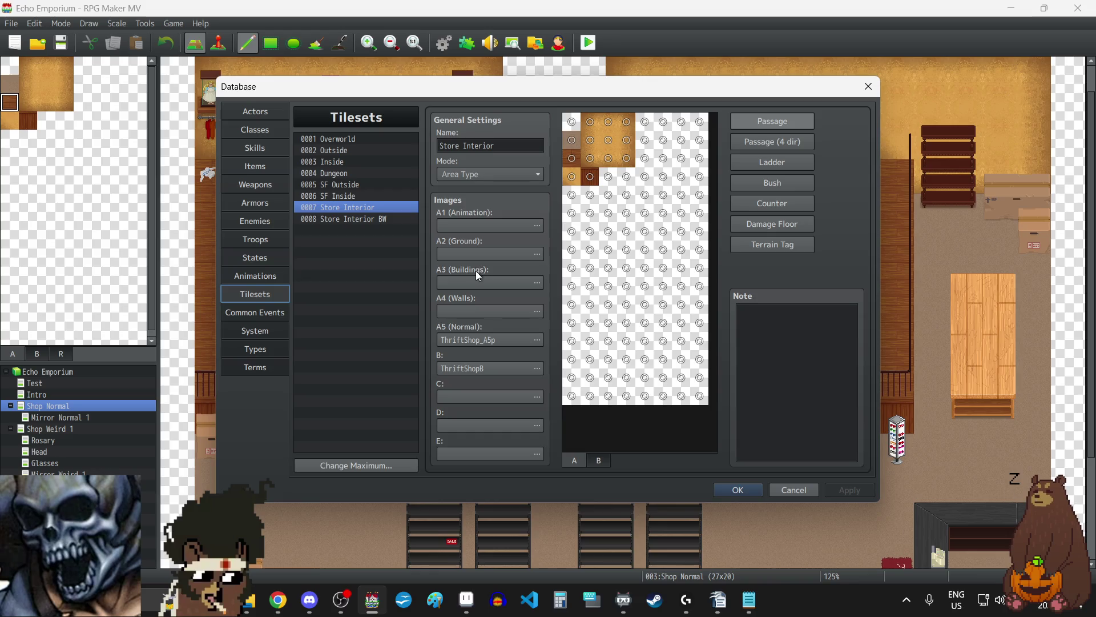
{"action": "left_click", "coordinate": [374, 220]}
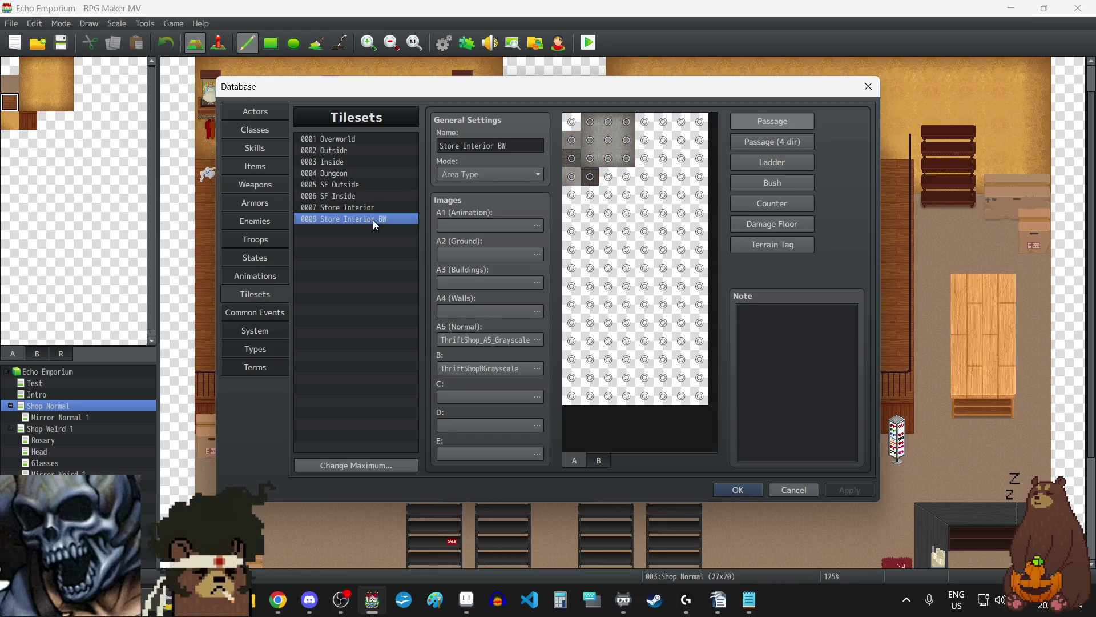
{"action": "key", "text": "Delete"}
{"action": "left_click", "coordinate": [365, 208]}
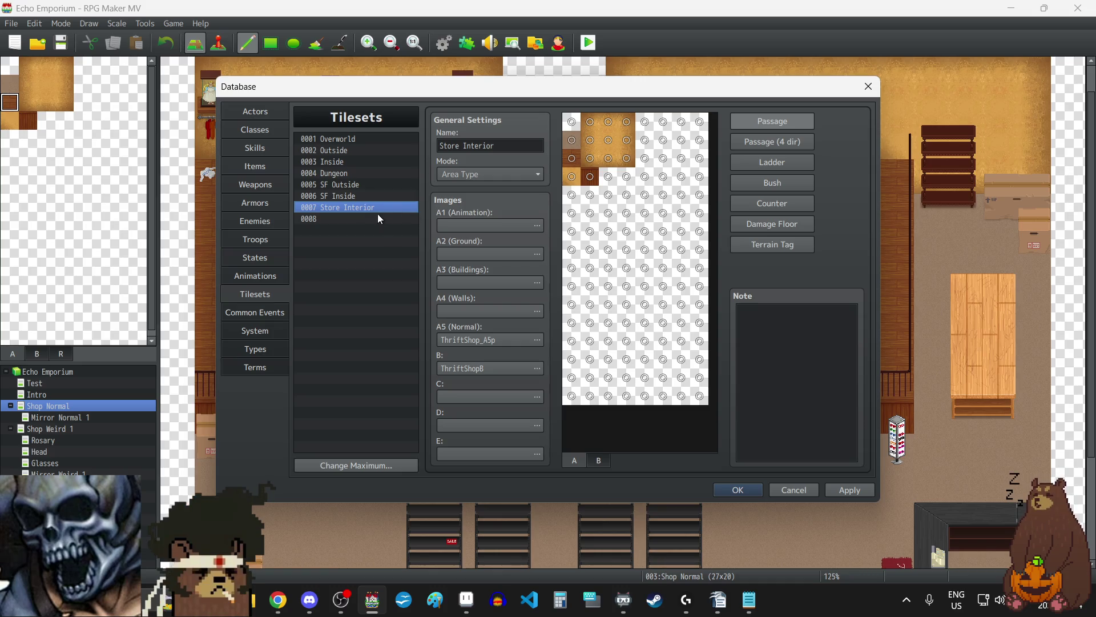
{"action": "left_click", "coordinate": [337, 219]}
{"action": "left_click", "coordinate": [354, 208]}
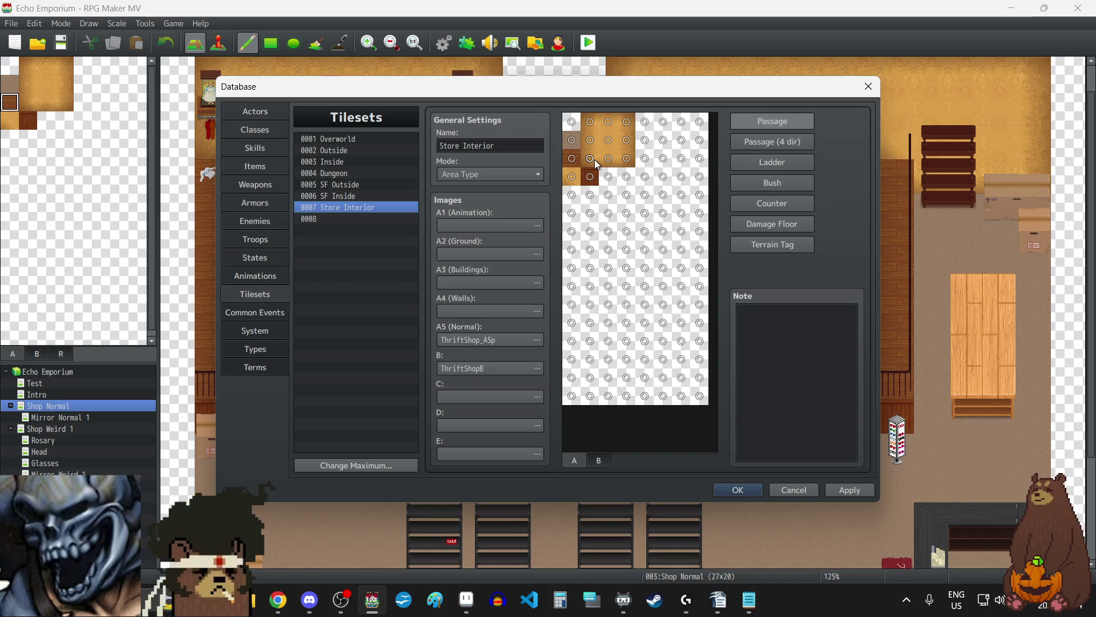
{"action": "left_click_drag", "start_coordinate": [595, 159], "coordinate": [620, 143]}
{"action": "scroll", "coordinate": [621, 143], "scroll_direction": "down", "scroll_amount": 2}
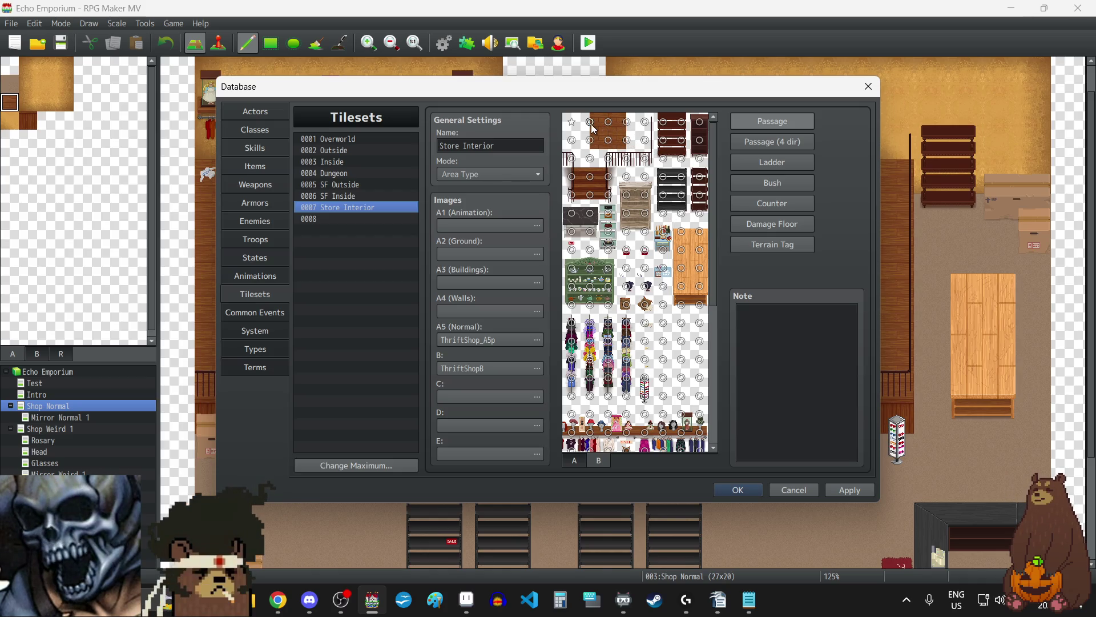
Step: Mark the top row of B-sheet table tiles and two left table tiles impassable
{"action": "mouse_move", "coordinate": [591, 125]}
{"action": "left_mouse_down"}
{"action": "mouse_move", "coordinate": [628, 121]}
{"action": "mouse_move", "coordinate": [609, 160]}
{"action": "mouse_move", "coordinate": [644, 162]}
{"action": "left_mouse_up"}
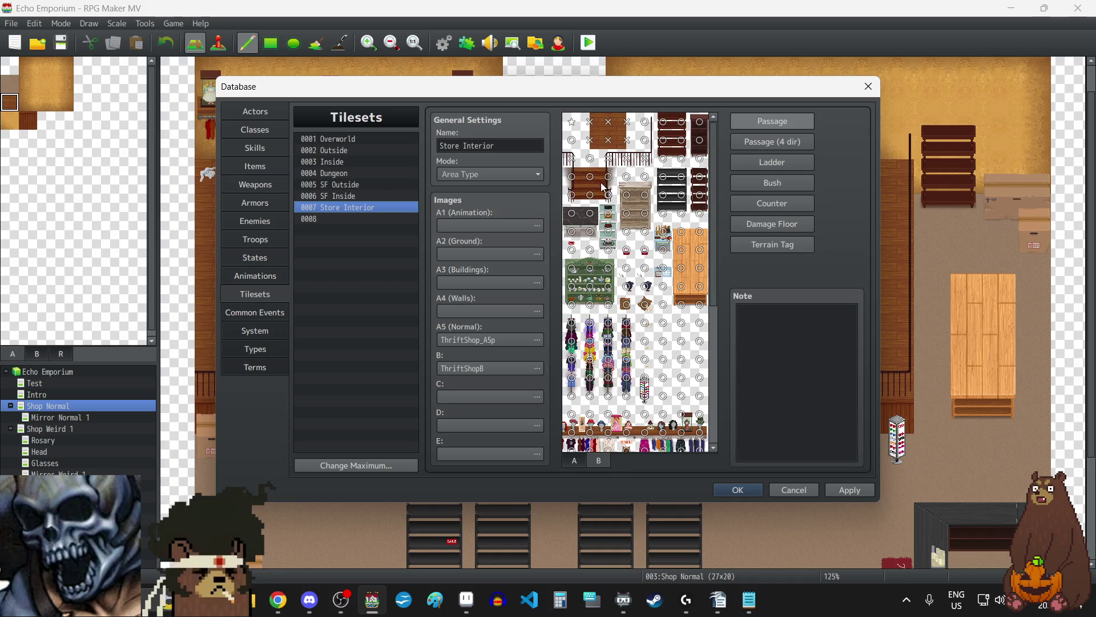
{"action": "left_click_drag", "start_coordinate": [572, 195], "coordinate": [573, 177]}
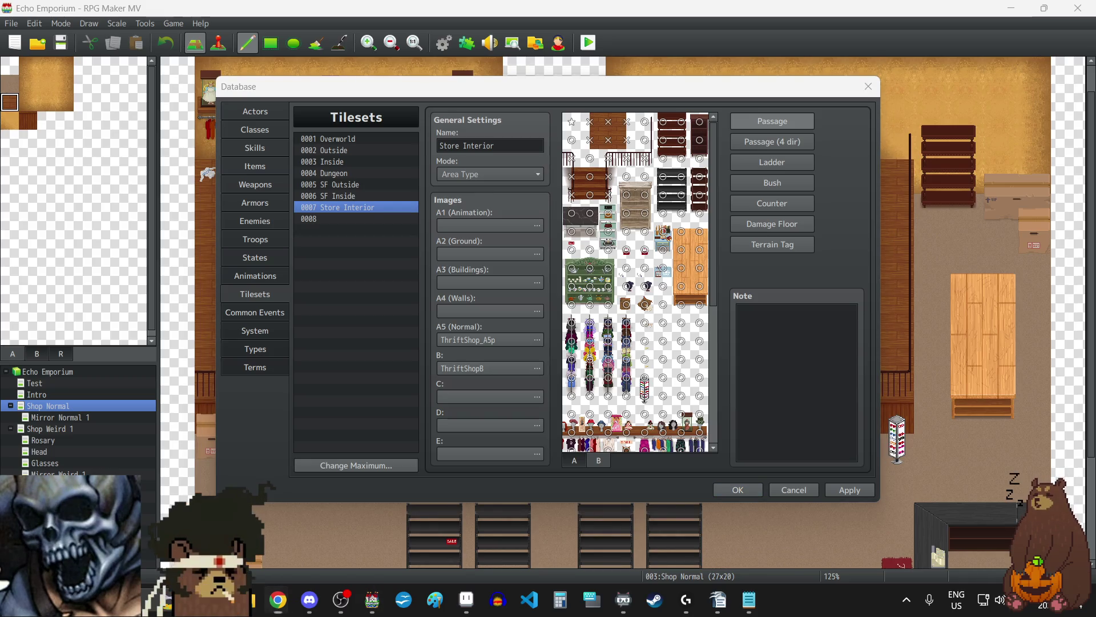
{"action": "left_click", "coordinate": [528, 224]}
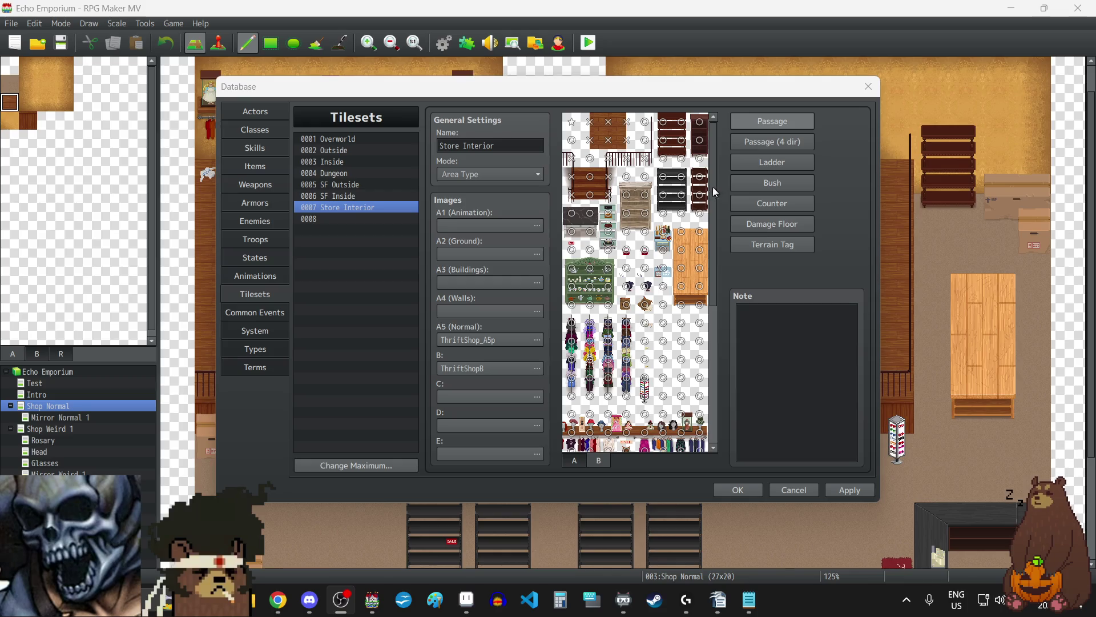
Step: Block the tall and display shelf tiles, setting the shelf tops to ☆ (above characters)
{"action": "left_click", "coordinate": [664, 143]}
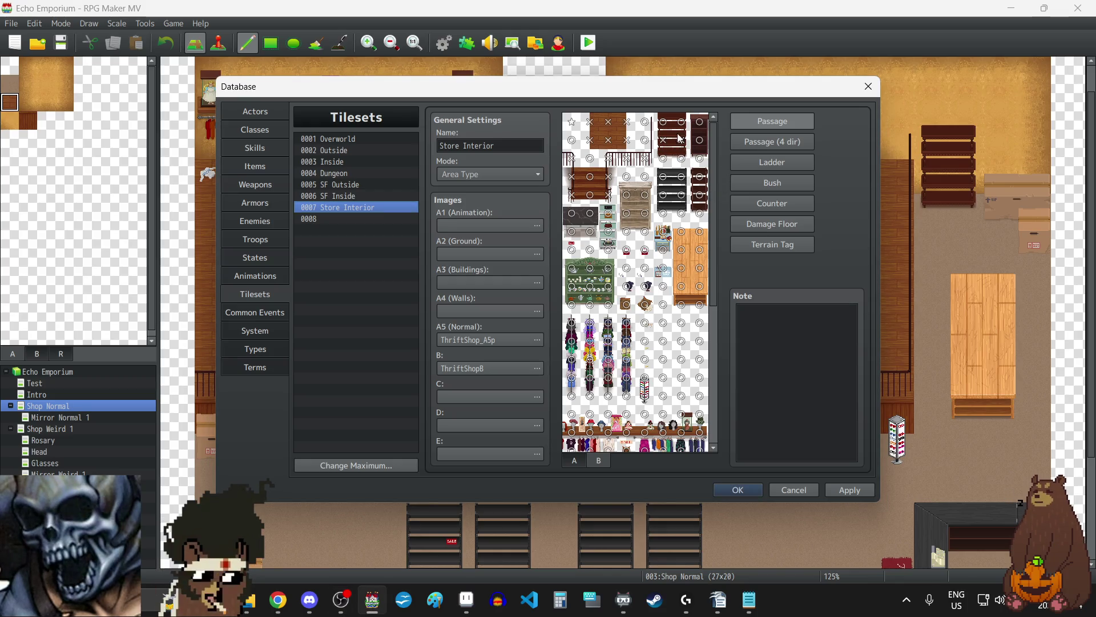
{"action": "left_click", "coordinate": [701, 140]}
{"action": "left_click", "coordinate": [701, 195]}
{"action": "left_click", "coordinate": [666, 176]}
{"action": "left_click", "coordinate": [667, 176]}
{"action": "left_click", "coordinate": [664, 196]}
{"action": "left_click", "coordinate": [682, 196]}
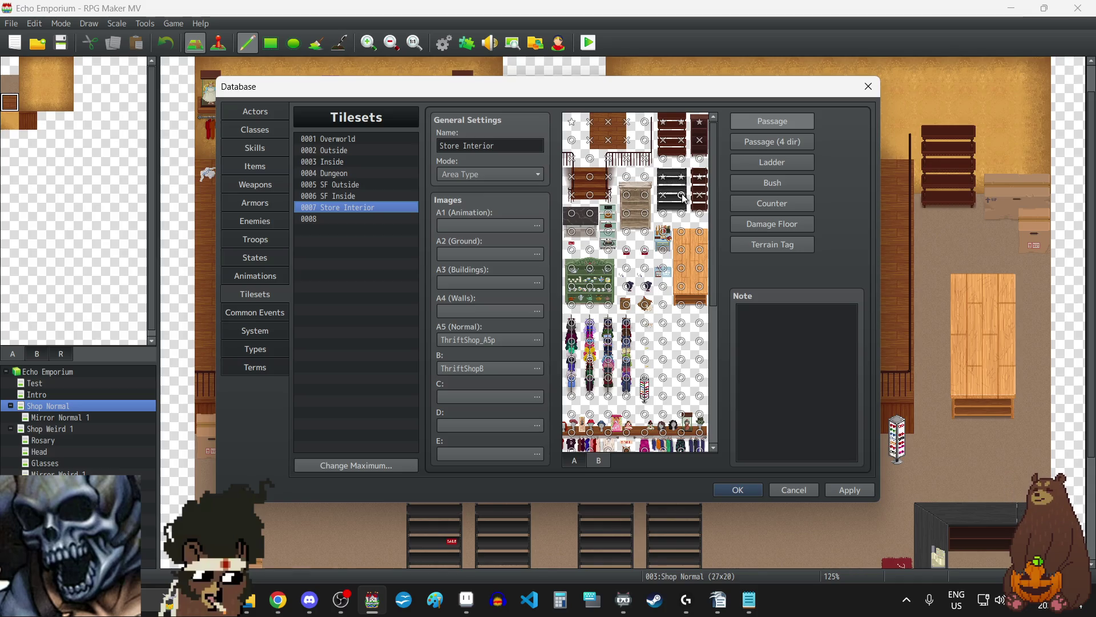
{"action": "left_click", "coordinate": [627, 213]}
{"action": "left_click", "coordinate": [645, 213]}
{"action": "left_click", "coordinate": [609, 213]}
{"action": "left_click", "coordinate": [608, 214]}
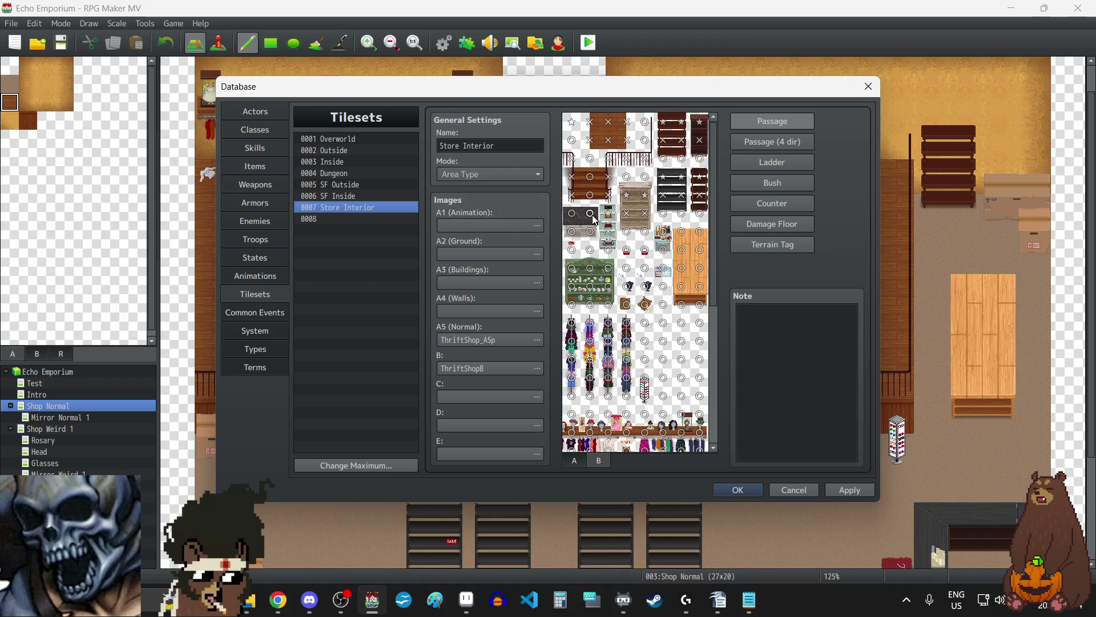
{"action": "left_click", "coordinate": [590, 215]}
{"action": "left_click", "coordinate": [574, 217]}
Step: Set the orange table's top tiles to ☆ and block its middle and lower tiles
{"action": "left_click", "coordinate": [682, 231]}
{"action": "left_click", "coordinate": [700, 232]}
{"action": "left_click", "coordinate": [682, 249]}
{"action": "left_click", "coordinate": [701, 250]}
{"action": "left_click", "coordinate": [682, 286]}
{"action": "left_click", "coordinate": [700, 286]}
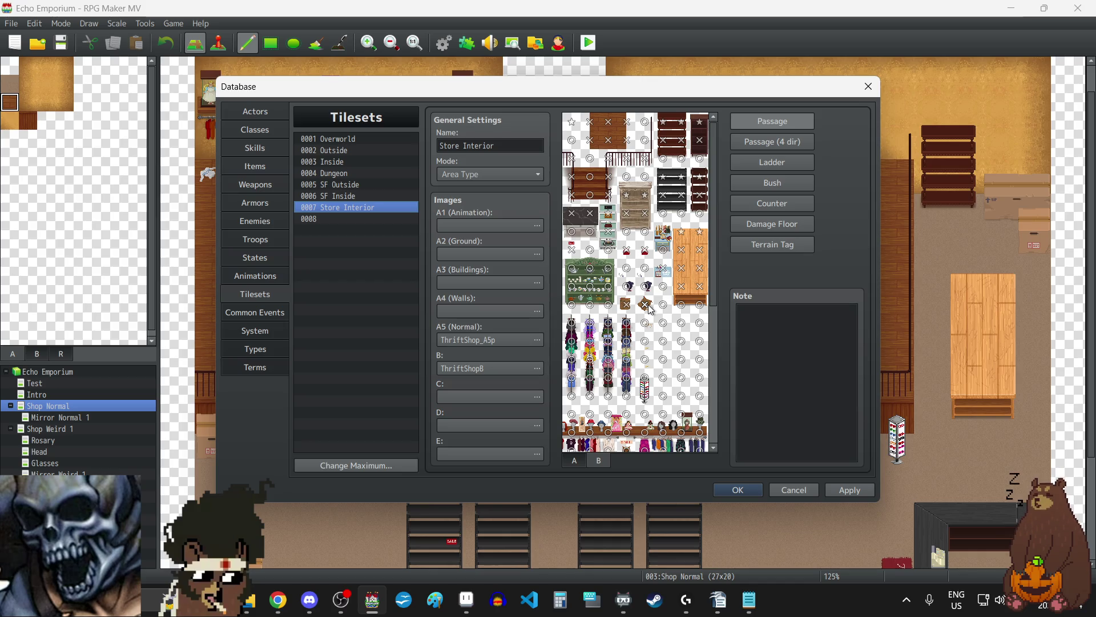
Step: Block the four tiles in the next row and show the Passage (4 dir) settings
{"action": "left_click", "coordinate": [645, 268]}
{"action": "left_click", "coordinate": [627, 269]}
{"action": "left_click", "coordinate": [609, 269]}
{"action": "left_click", "coordinate": [591, 269]}
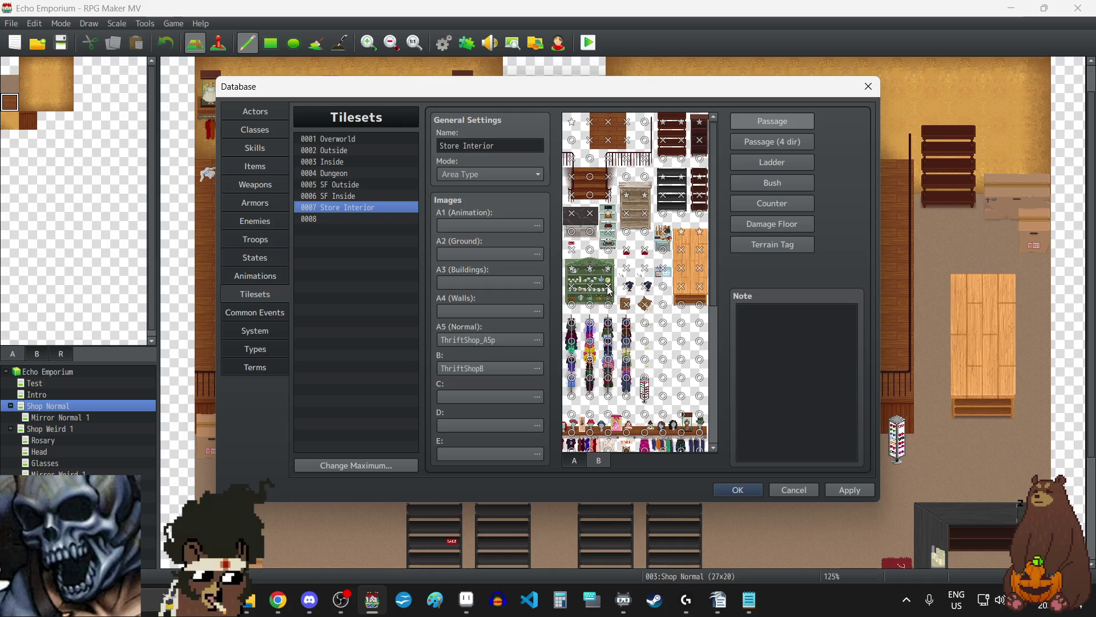
{"action": "left_click", "coordinate": [768, 142]}
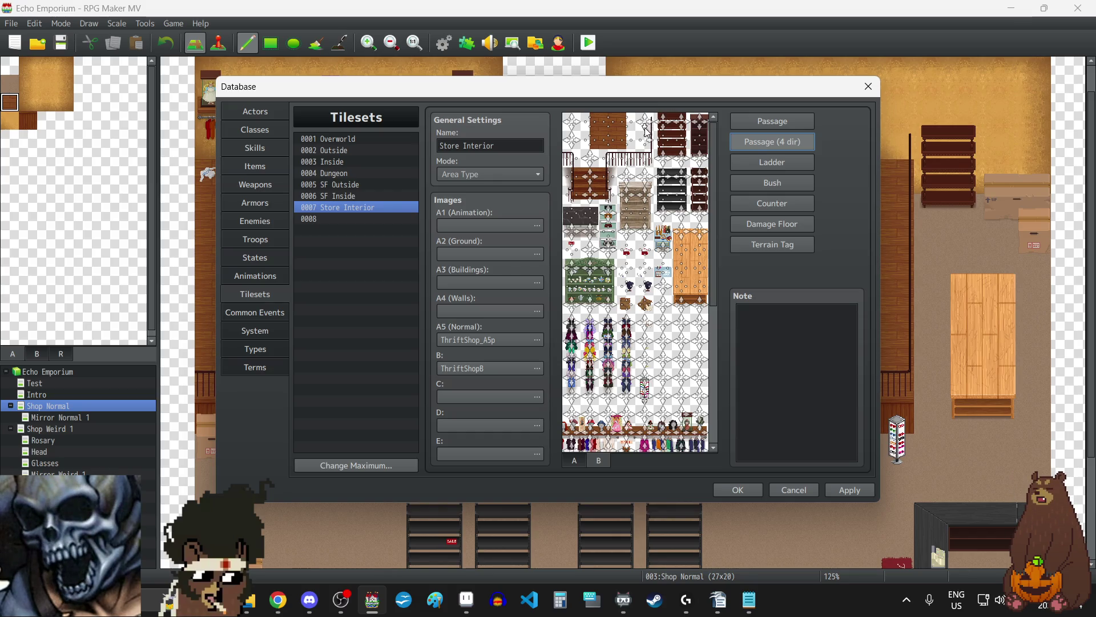
Step: Switch back to ordinary Passage marks and block one clothing rack tile
{"action": "left_click", "coordinate": [776, 124]}
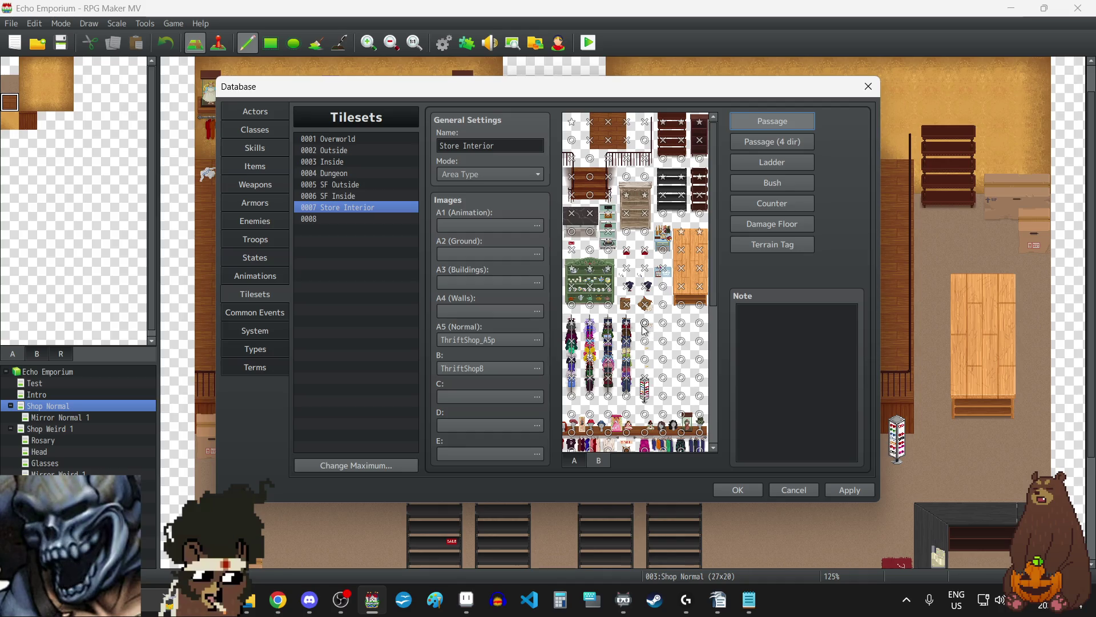
{"action": "key", "text": "alt+Tab"}
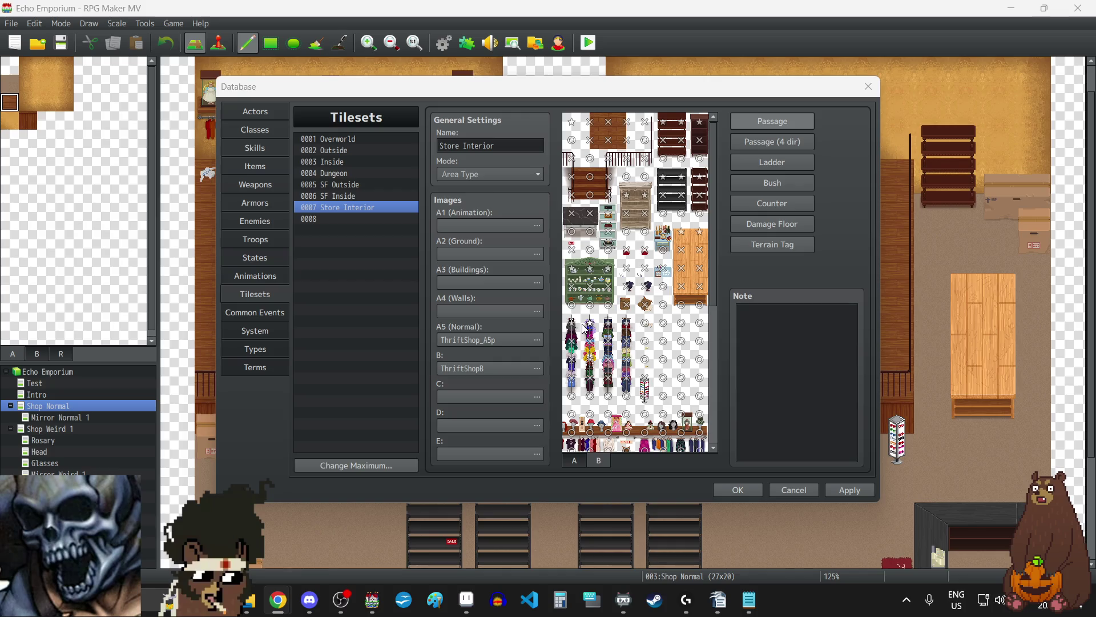
{"action": "left_click", "coordinate": [645, 341]}
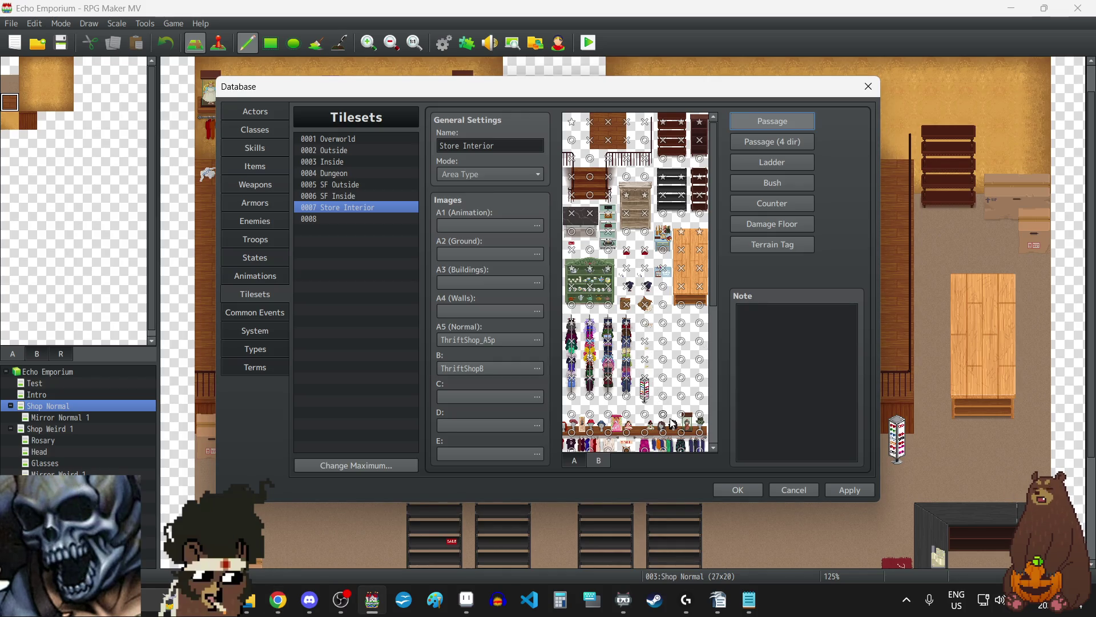
{"action": "key", "text": "alt+Tab"}
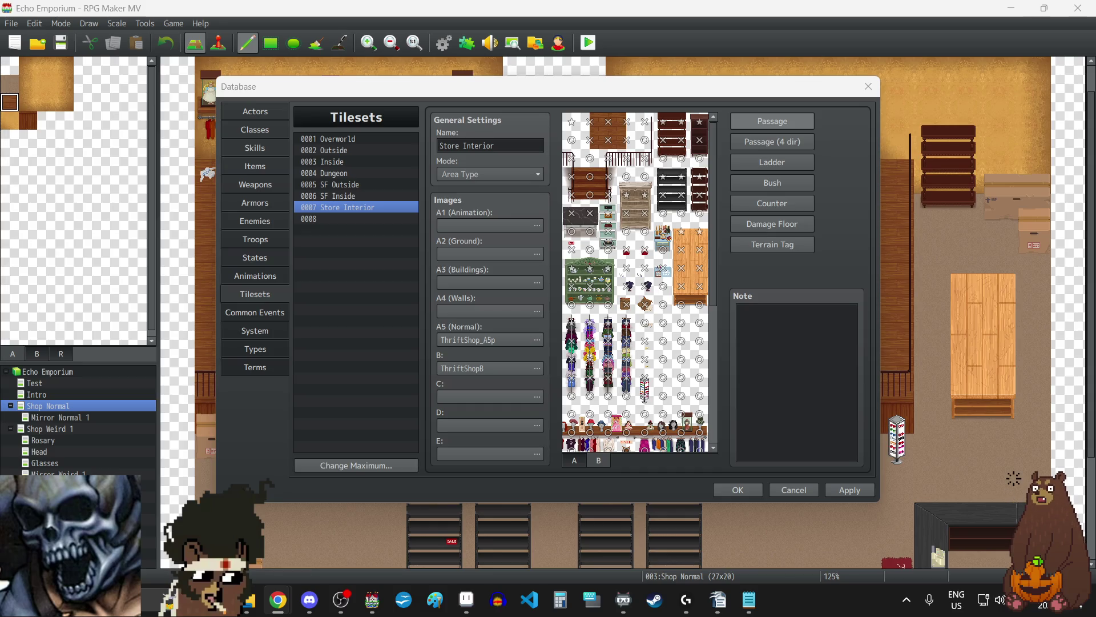
Step: Block the bottom counter row tiles and set two left counter tiles to ☆
{"action": "scroll", "coordinate": [592, 316], "scroll_direction": "down", "scroll_amount": 5}
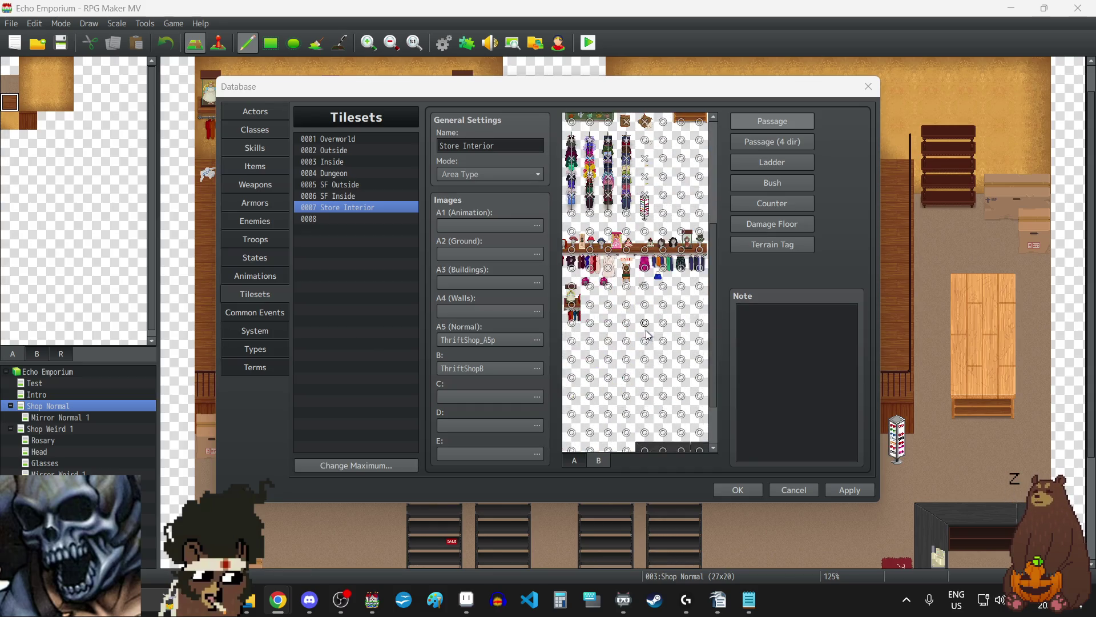
{"action": "left_click", "coordinate": [609, 443]}
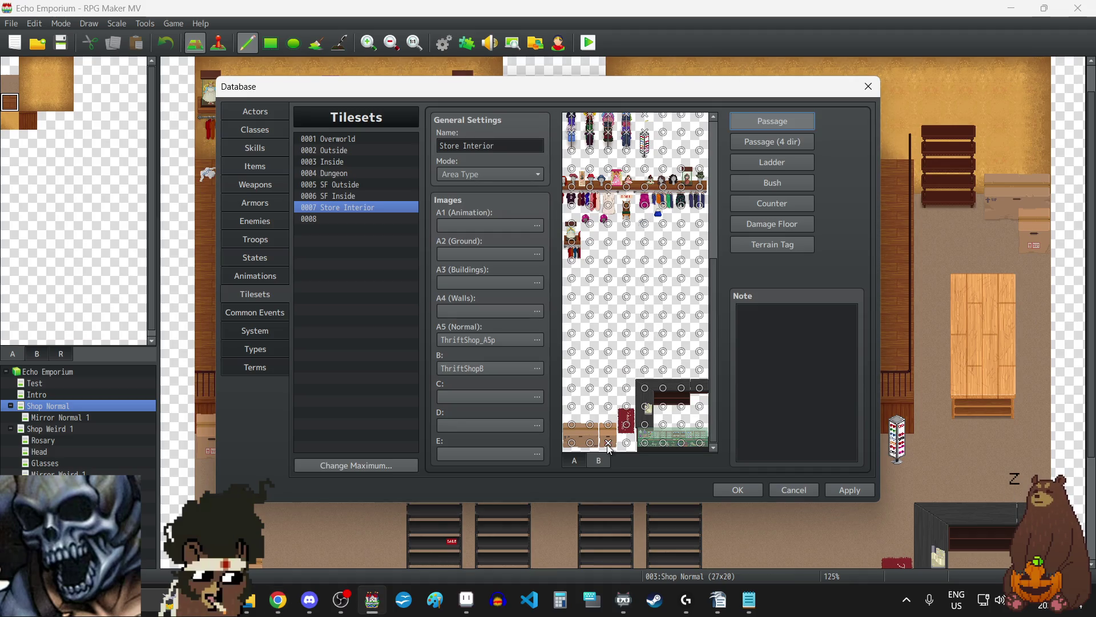
{"action": "left_click", "coordinate": [572, 424]}
{"action": "left_click", "coordinate": [590, 424]}
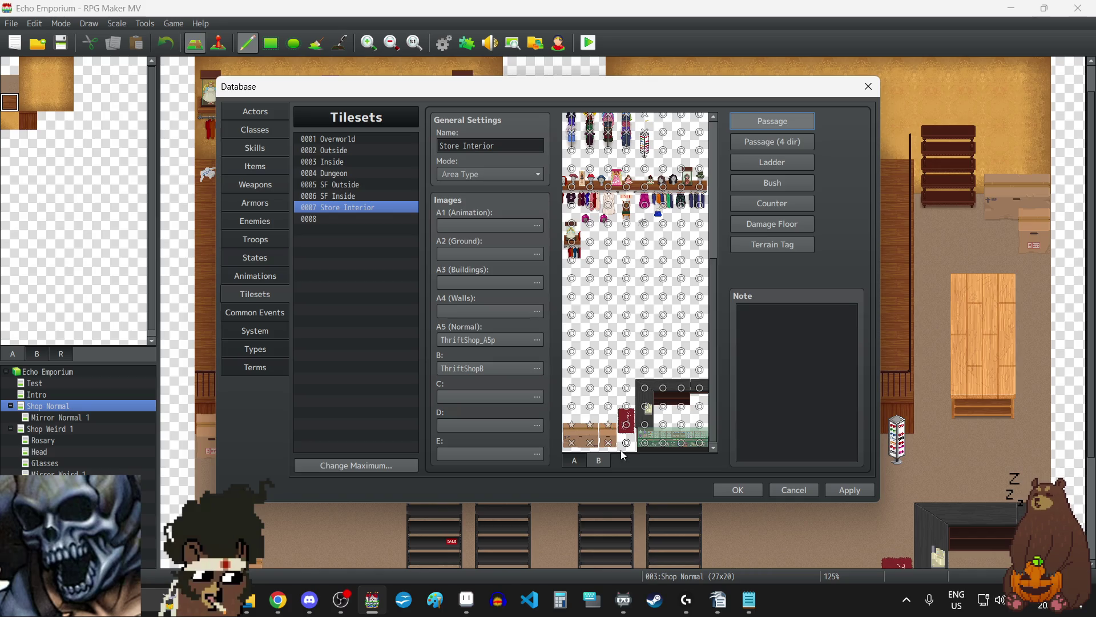
{"action": "left_click", "coordinate": [645, 443]}
{"action": "left_click", "coordinate": [664, 443]}
{"action": "left_click", "coordinate": [684, 442]}
{"action": "left_click", "coordinate": [700, 444]}
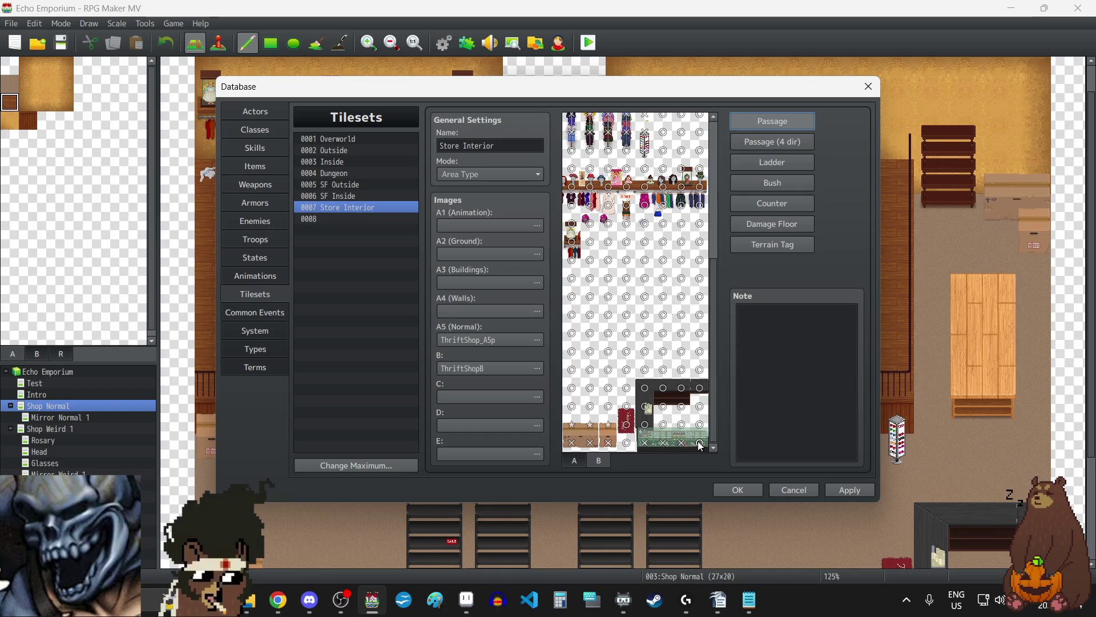
Step: Set two counter-top tiles to ☆ and block four more upper counter tiles
{"action": "left_click", "coordinate": [681, 426]}
{"action": "left_click", "coordinate": [681, 426]}
{"action": "left_click", "coordinate": [663, 425]}
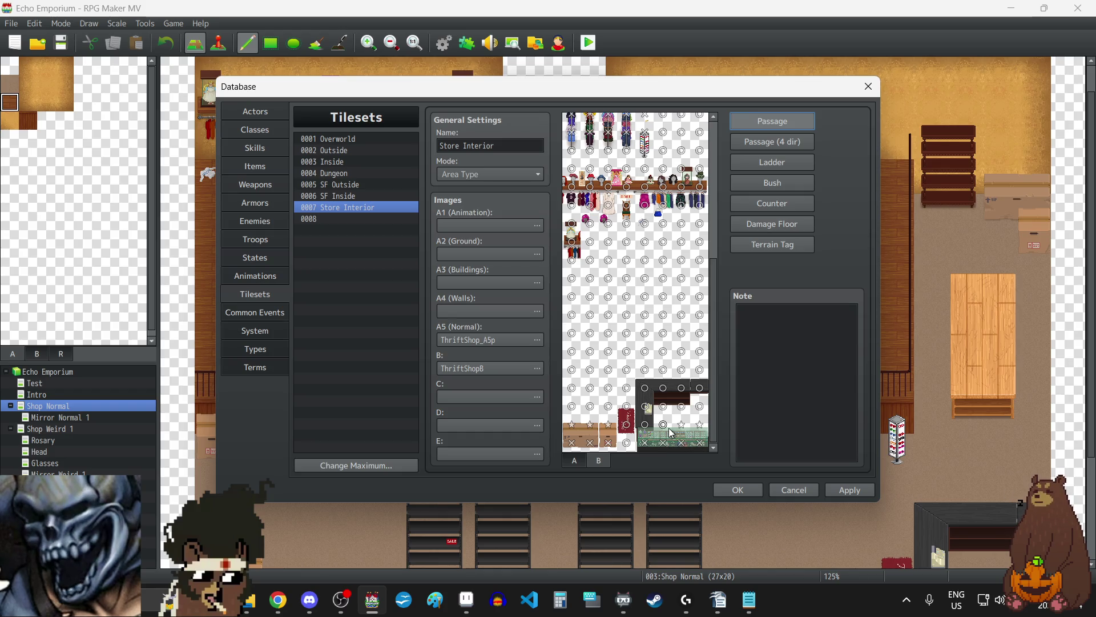
{"action": "left_click", "coordinate": [663, 425]}
{"action": "left_click", "coordinate": [646, 426]}
{"action": "left_click", "coordinate": [648, 411]}
{"action": "left_click", "coordinate": [662, 390]}
{"action": "left_click", "coordinate": [682, 390]}
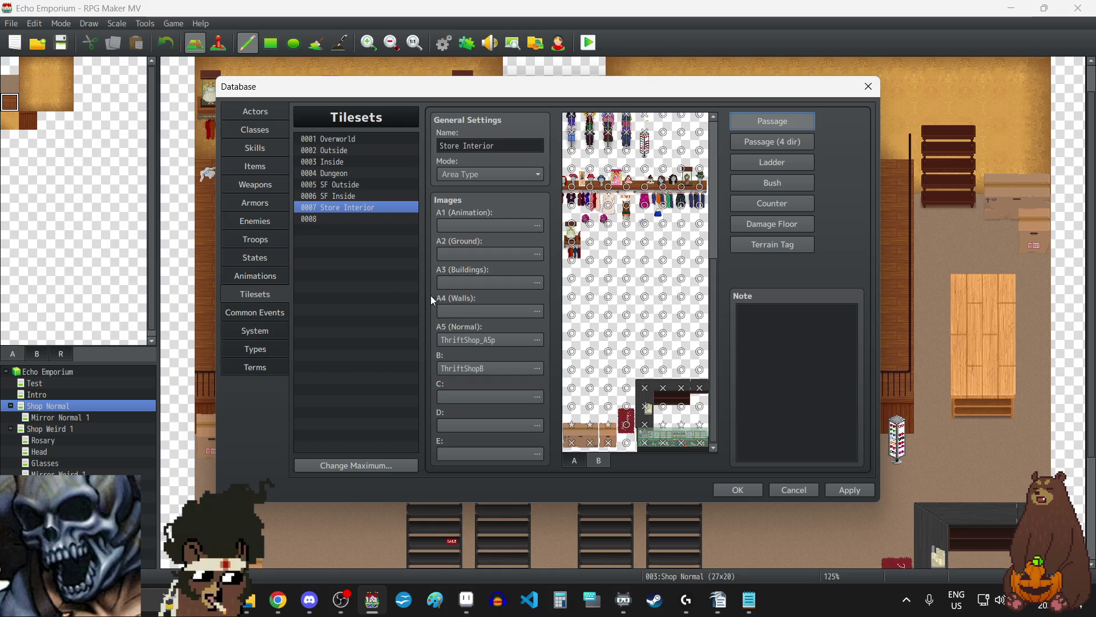
{"action": "scroll", "coordinate": [610, 307], "scroll_direction": "up", "scroll_amount": 2}
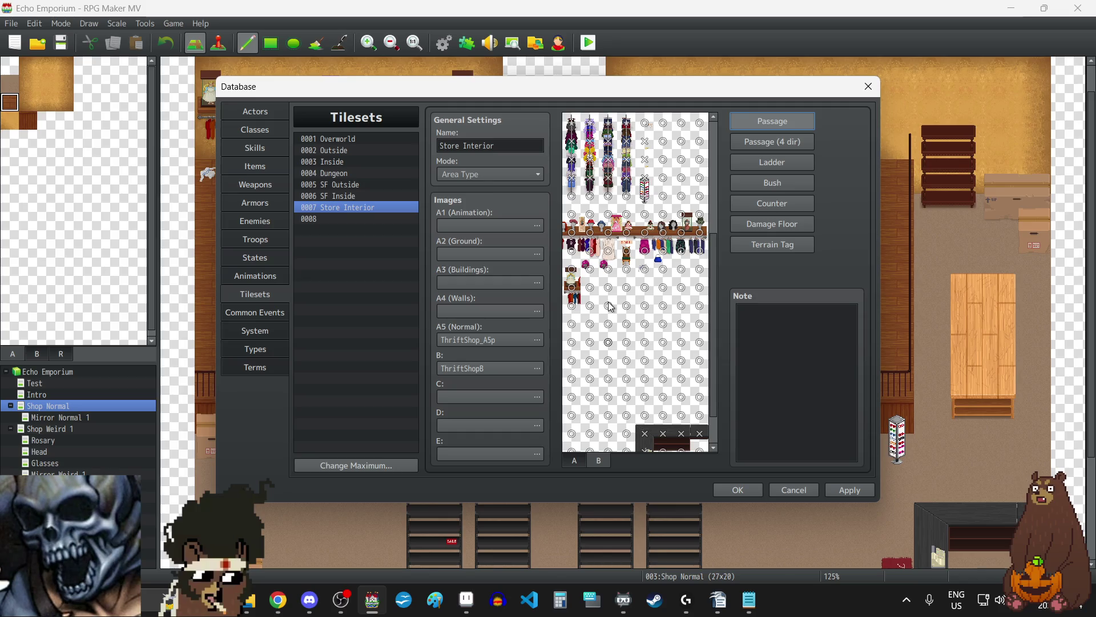
Step: Block one item tile and the row of eight hanging clothing tiles under the shelf
{"action": "left_click", "coordinate": [578, 308]}
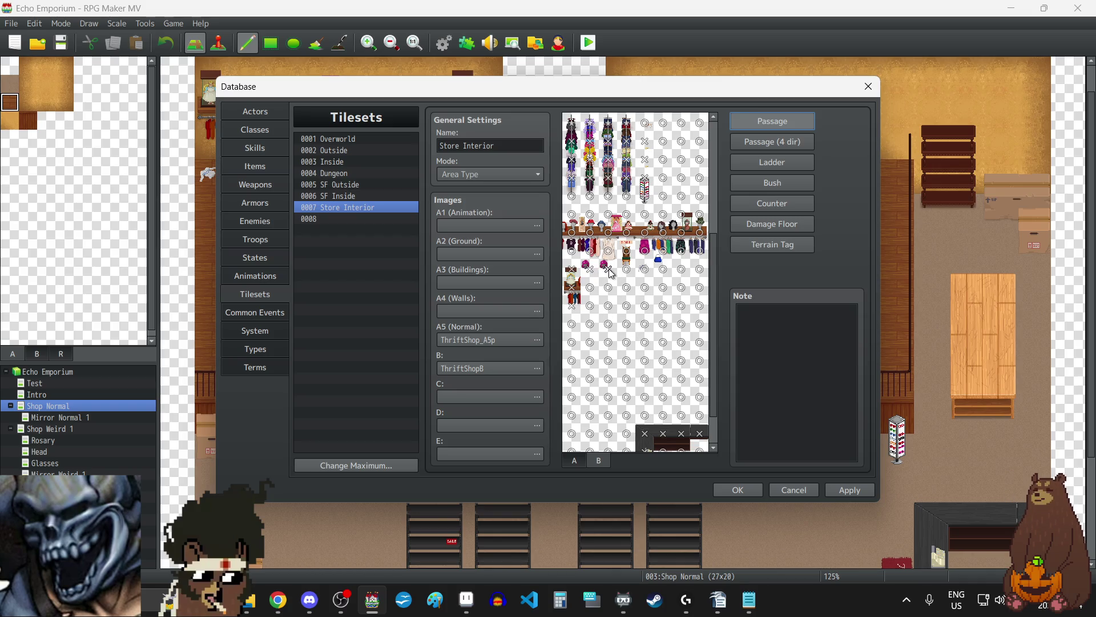
{"action": "left_click", "coordinate": [572, 251]}
{"action": "left_click", "coordinate": [590, 251]}
{"action": "left_click", "coordinate": [608, 251]}
{"action": "left_click", "coordinate": [627, 251]}
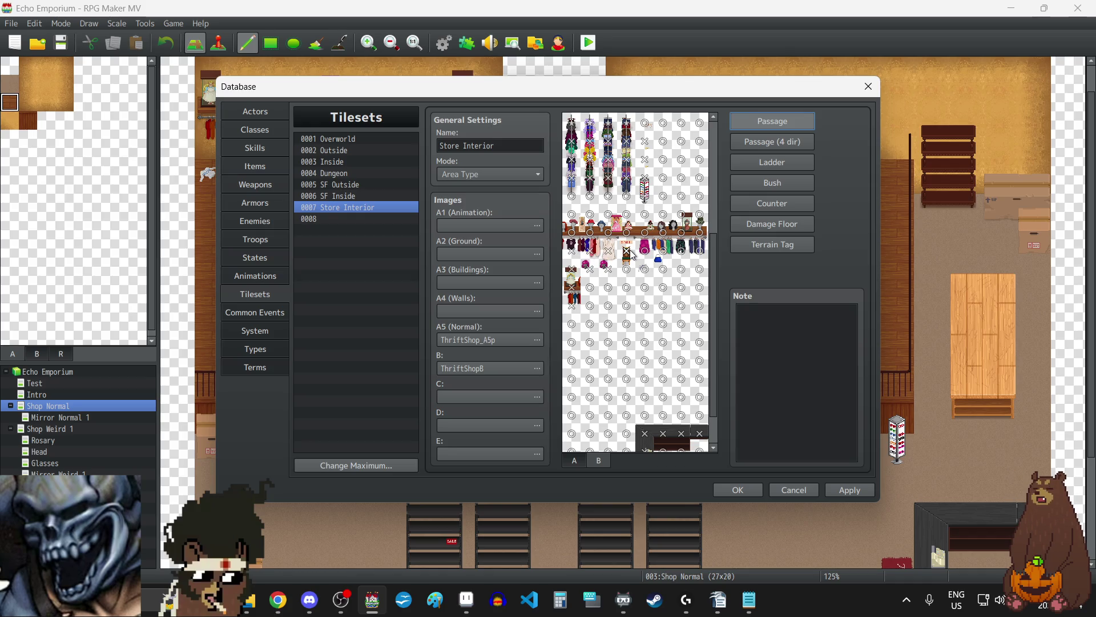
{"action": "left_click", "coordinate": [645, 252]}
{"action": "left_click", "coordinate": [663, 251]}
{"action": "left_click", "coordinate": [681, 251]}
{"action": "left_click", "coordinate": [699, 252]}
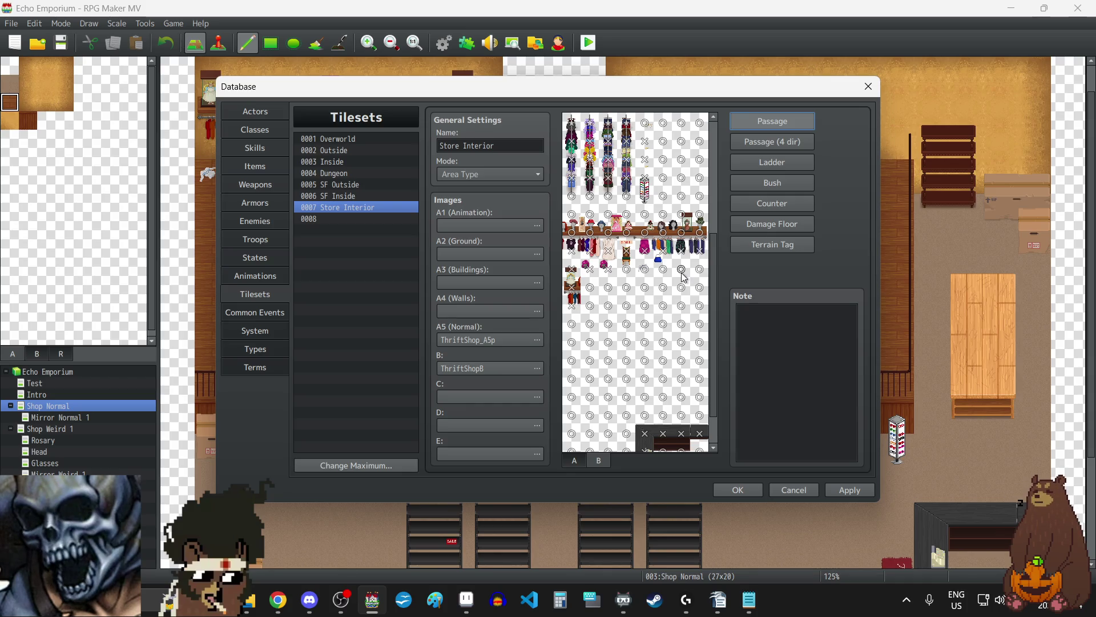
{"action": "key", "text": "alt+Tab"}
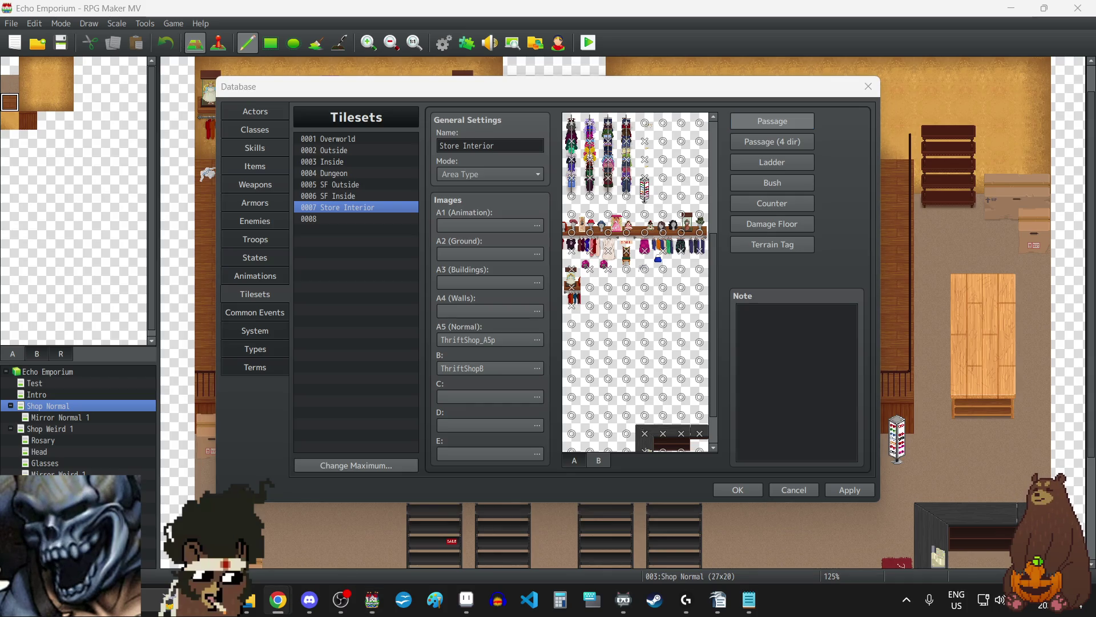
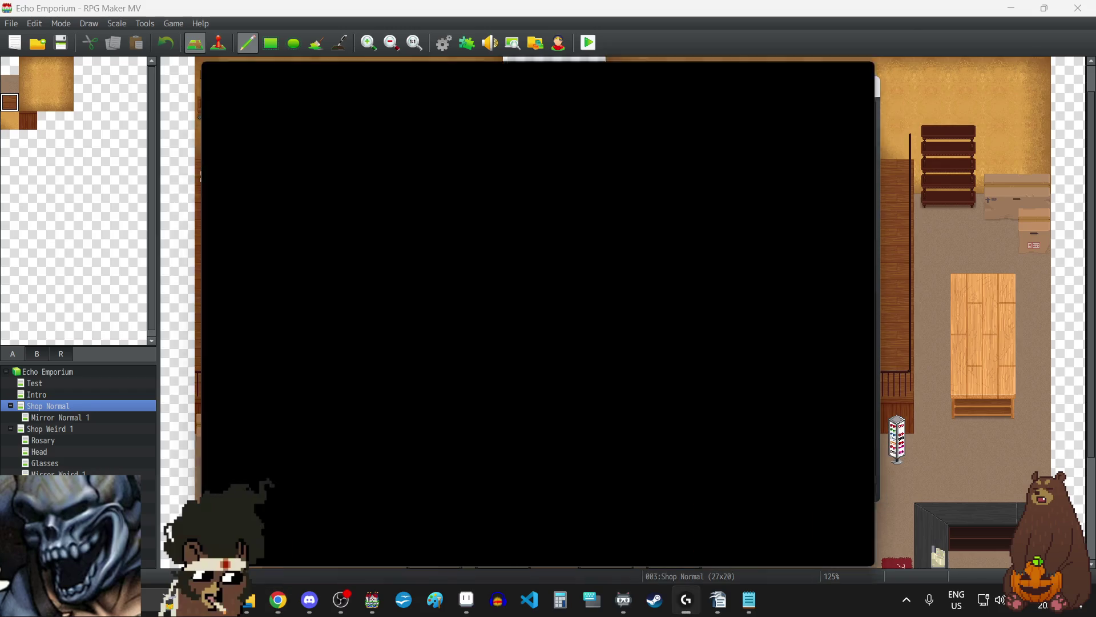
Step: Drag the stray Yeti X window aside to expose the Database's Tilesets tab
{"action": "left_click_drag", "start_coordinate": [519, 31], "coordinate": [548, 2]}
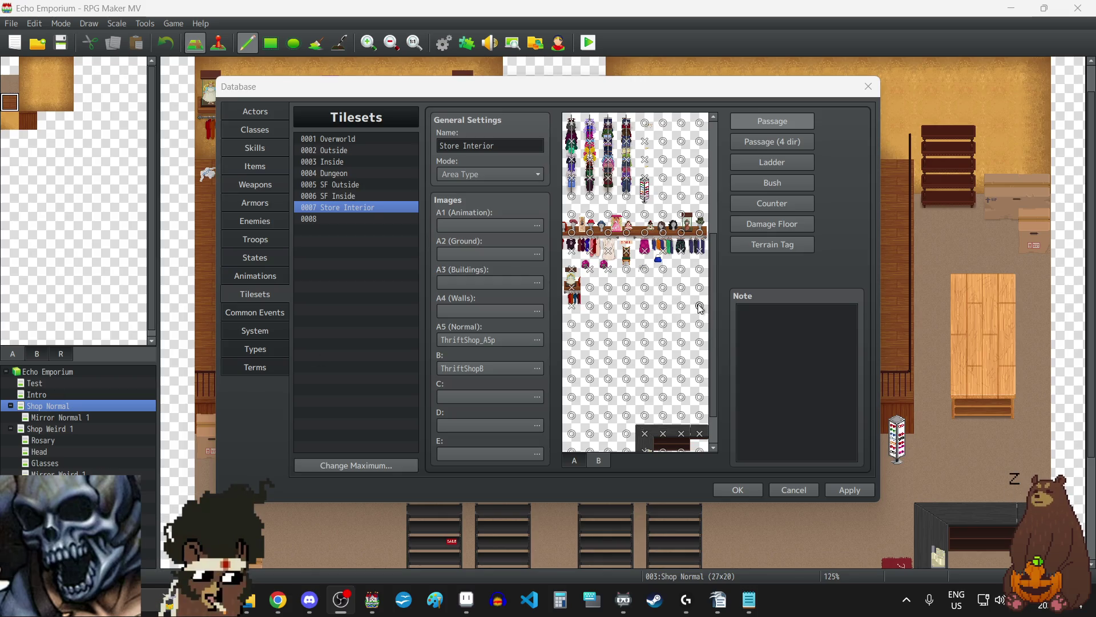
Step: Drag across the shelf tile row to mark it impassable with X marks
{"action": "left_click", "coordinate": [574, 233]}
{"action": "mouse_move", "coordinate": [574, 233]}
{"action": "left_mouse_down"}
{"action": "mouse_move", "coordinate": [701, 235]}
{"action": "mouse_move", "coordinate": [702, 220]}
{"action": "mouse_move", "coordinate": [573, 216]}
{"action": "left_mouse_up"}
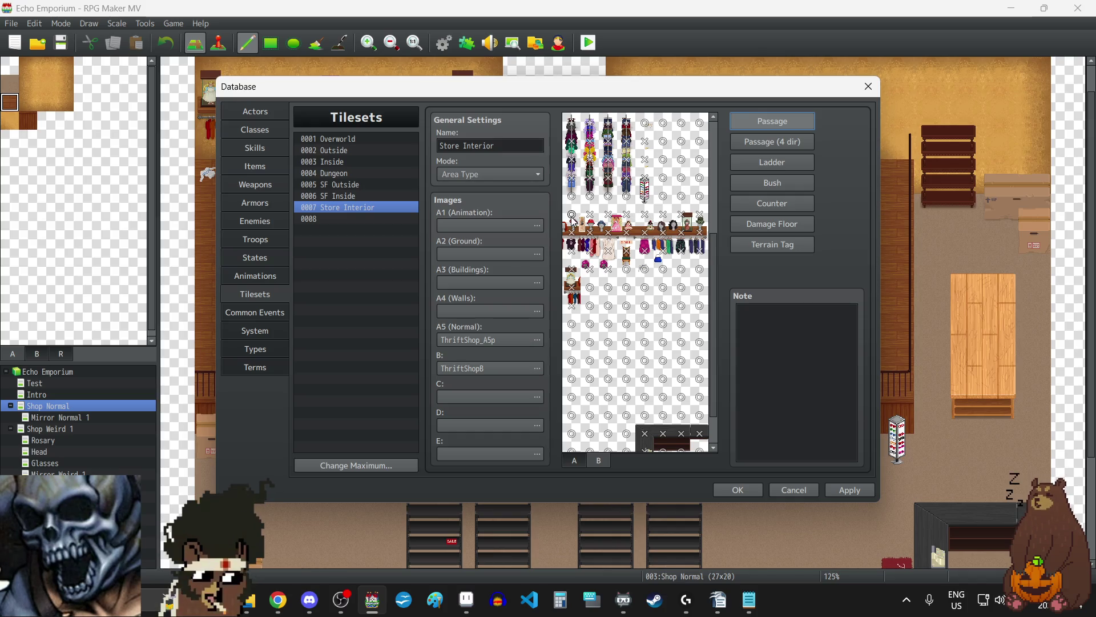
{"action": "key", "text": "alt+Tab"}
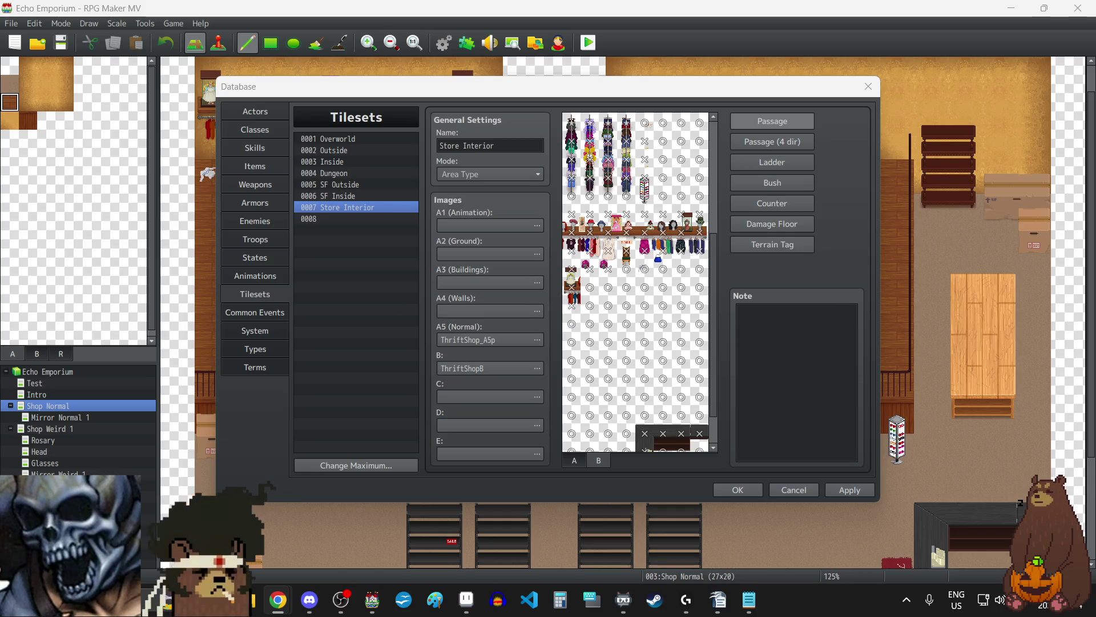
{"action": "scroll", "coordinate": [676, 242], "scroll_direction": "up", "scroll_amount": 4}
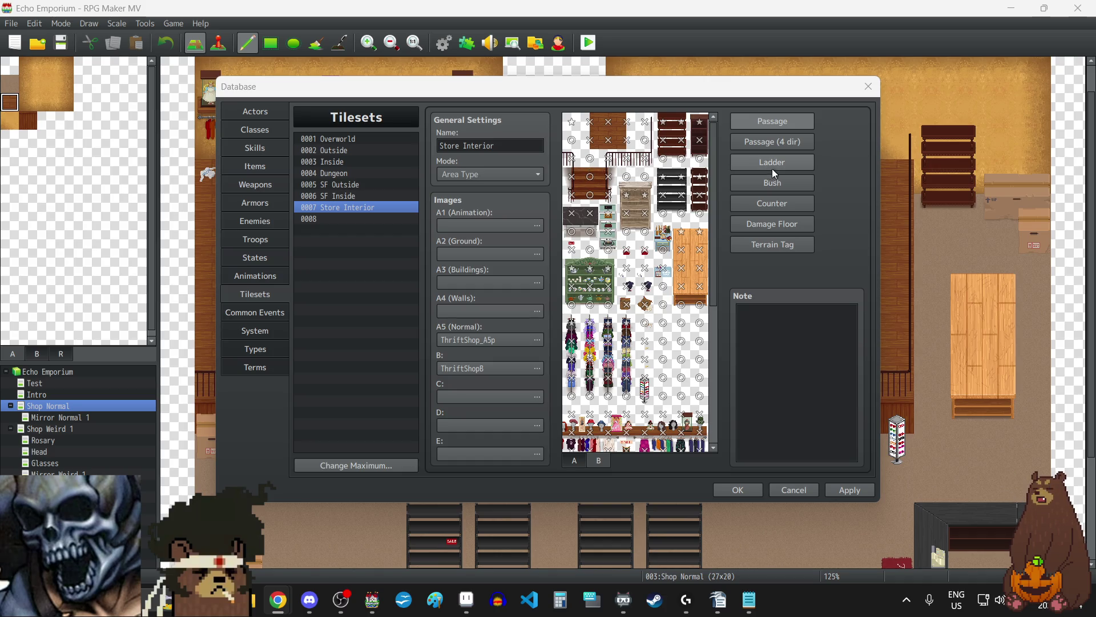
Step: Toggle between Passage and Passage (4 dir), ending on the four-direction passage settings
{"action": "left_click", "coordinate": [775, 145]}
{"action": "left_click", "coordinate": [776, 120]}
{"action": "left_click", "coordinate": [773, 145]}
{"action": "left_click", "coordinate": [769, 126]}
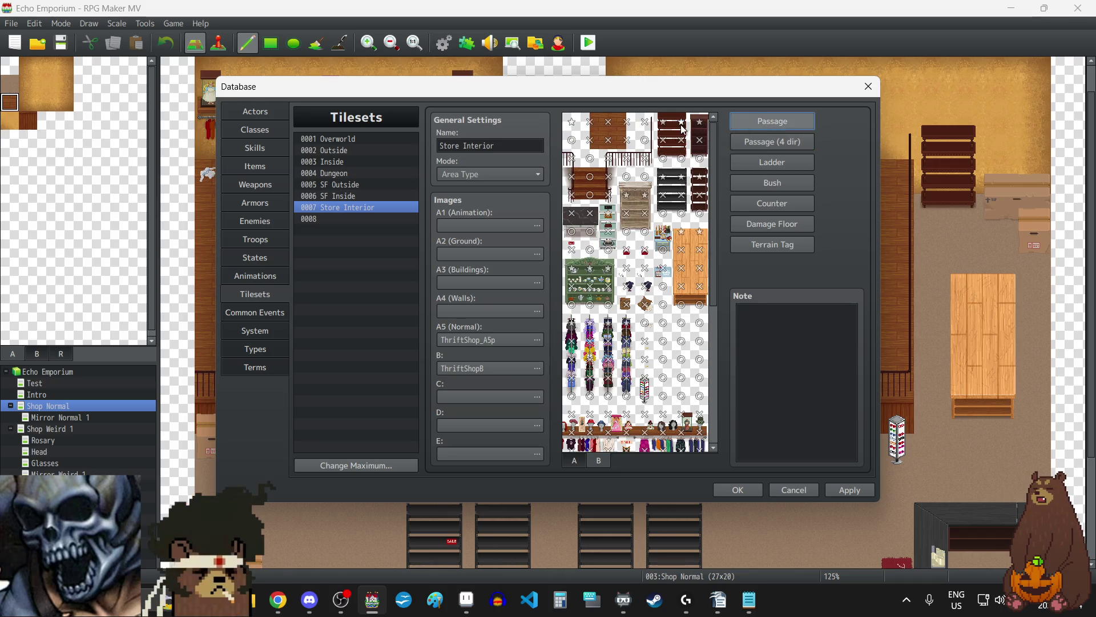
{"action": "left_click", "coordinate": [763, 141]}
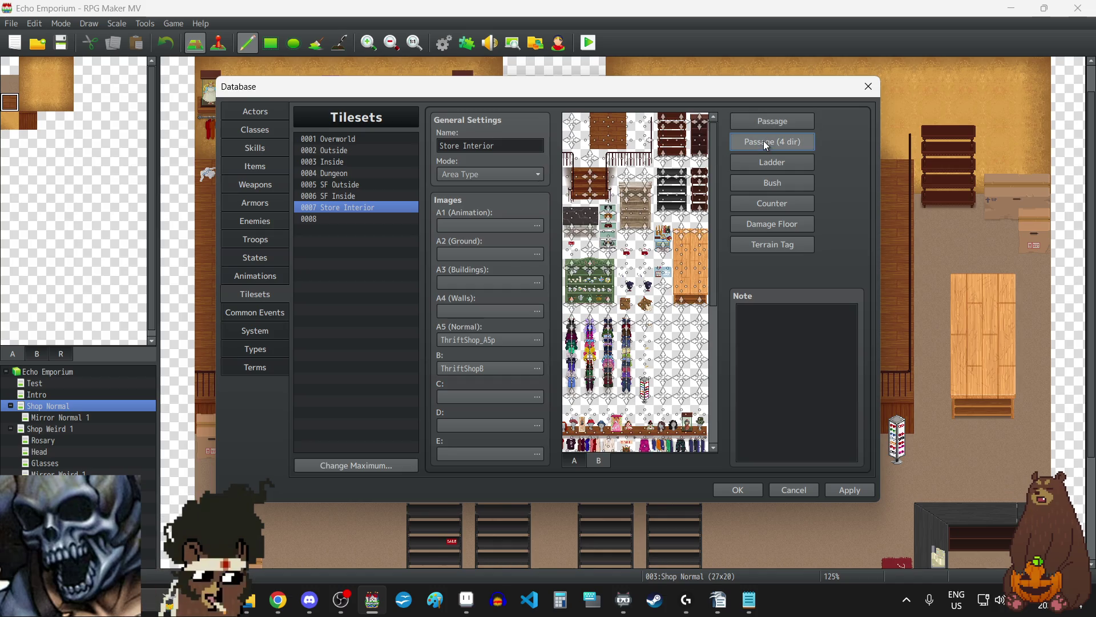
{"action": "left_click", "coordinate": [765, 121]}
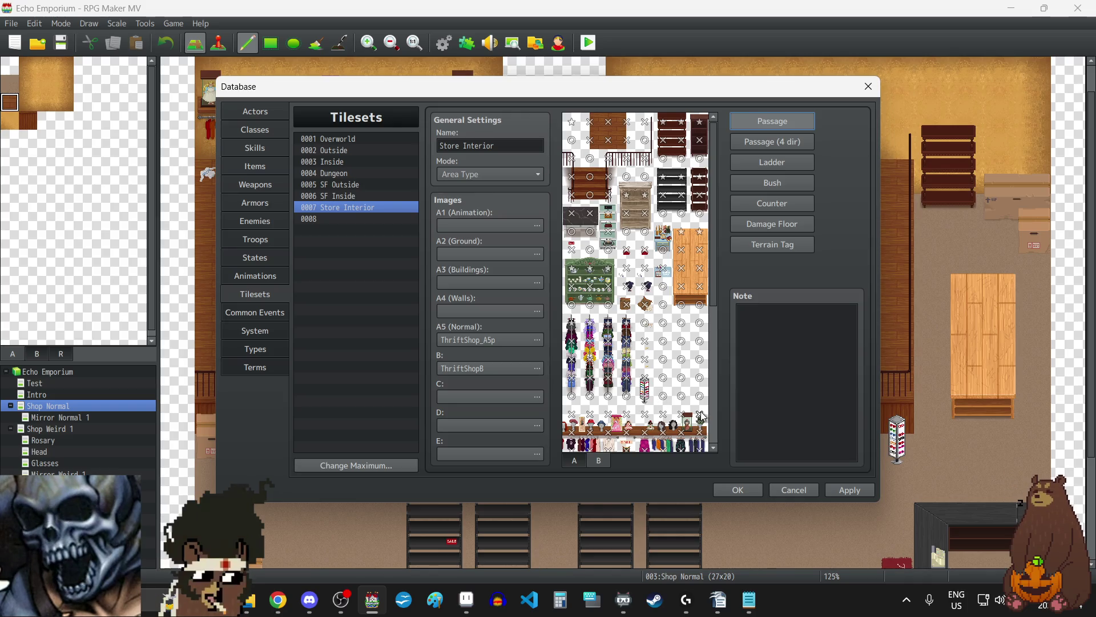
Step: Scroll through the four-direction passage marks, then switch to the browser and Discord
{"action": "scroll", "coordinate": [675, 386], "scroll_direction": "down", "scroll_amount": 5}
{"action": "scroll", "coordinate": [673, 382], "scroll_direction": "down", "scroll_amount": 1}
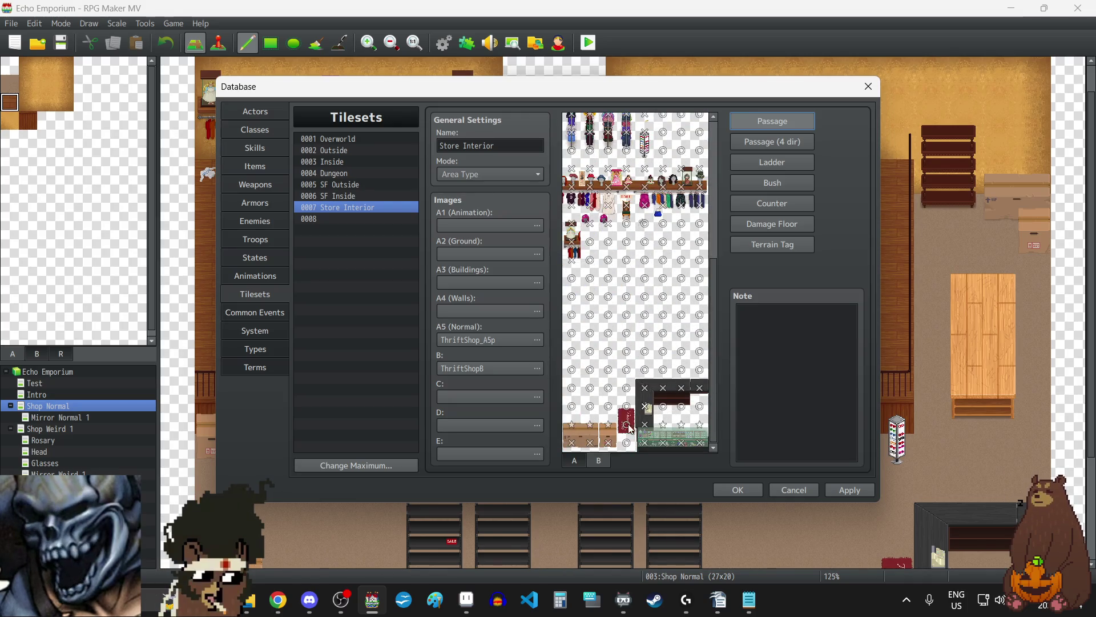
{"action": "scroll", "coordinate": [628, 406], "scroll_direction": "up", "scroll_amount": 3}
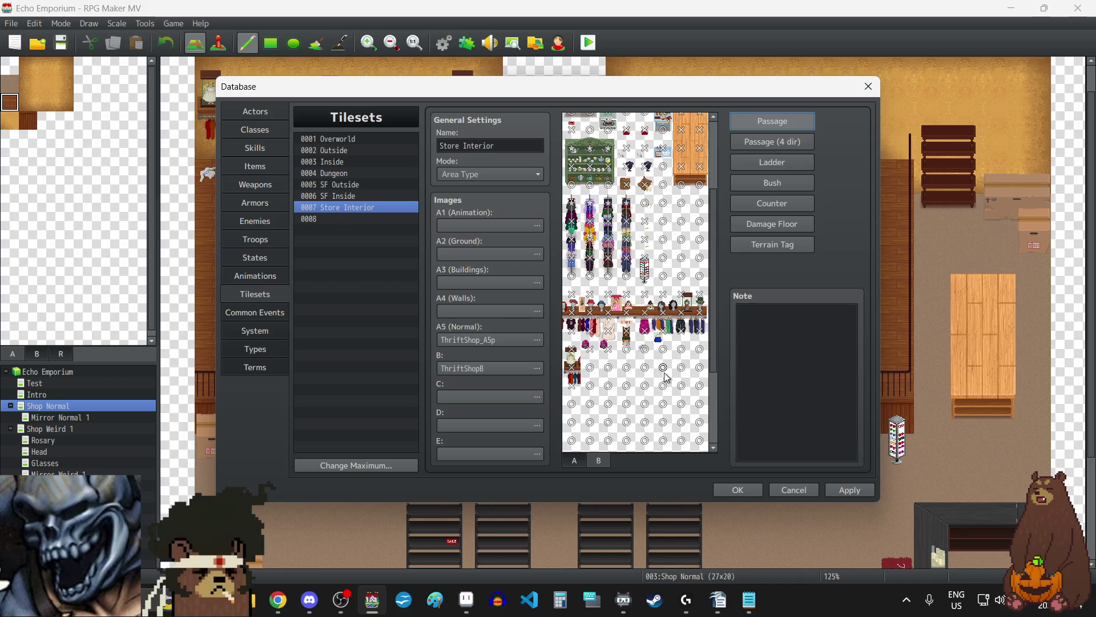
{"action": "scroll", "coordinate": [666, 377], "scroll_direction": "up", "scroll_amount": 5}
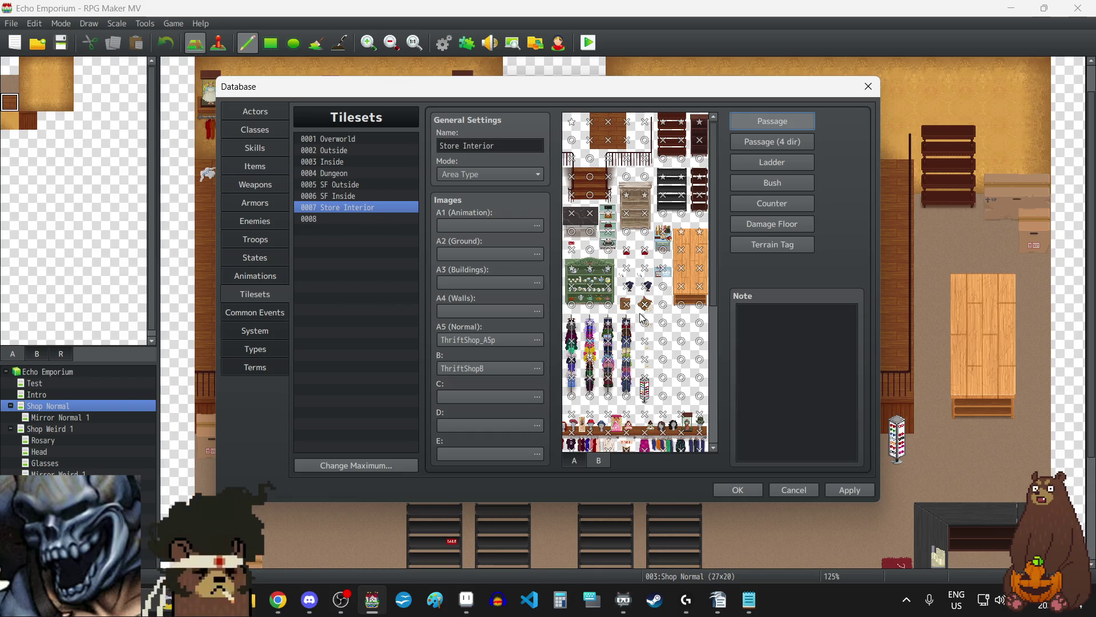
{"action": "scroll", "coordinate": [642, 318], "scroll_direction": "down", "scroll_amount": 3}
{"action": "scroll", "coordinate": [641, 317], "scroll_direction": "down", "scroll_amount": 5}
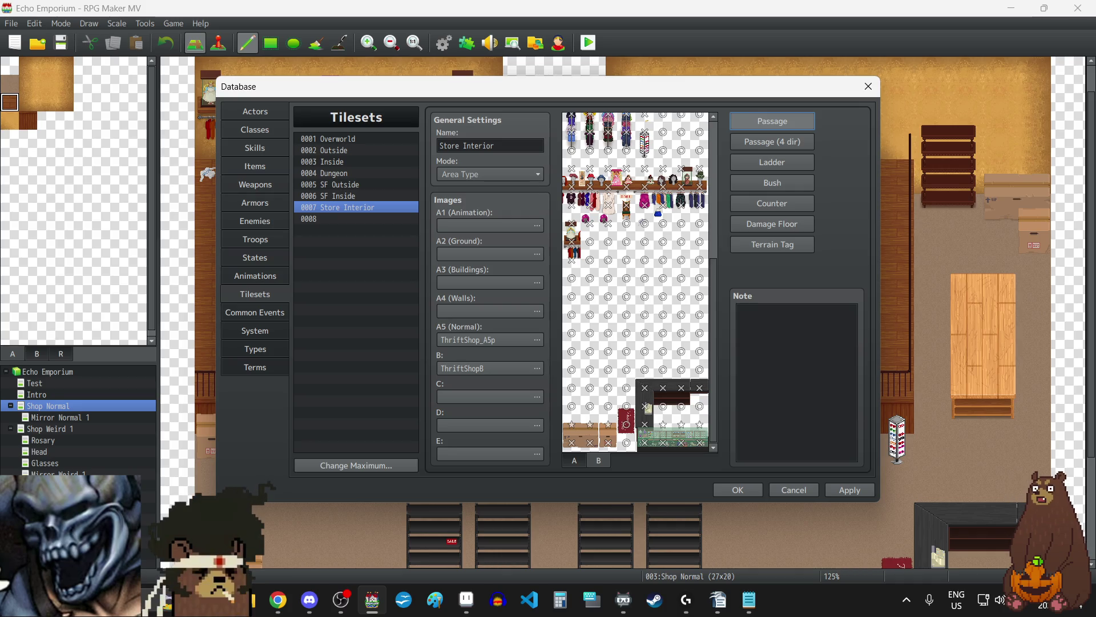
{"action": "key", "text": "alt+Tab"}
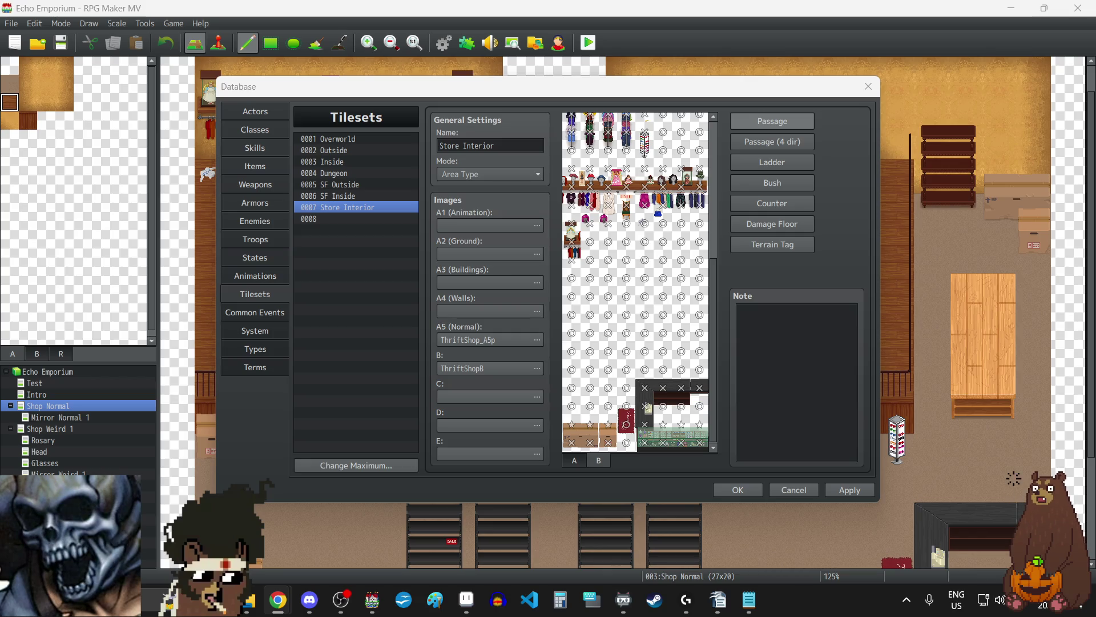
{"action": "key", "text": "alt+Tab"}
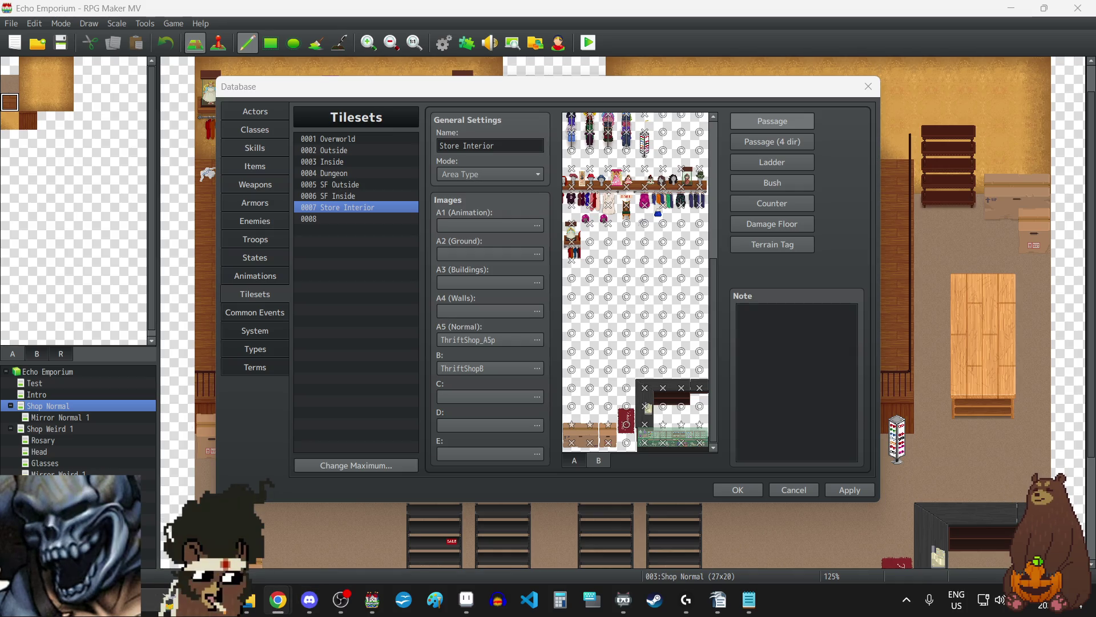
Step: Apply the passage edits, then copy 0007 Store Interior and paste it into slot 0008
{"action": "left_click", "coordinate": [845, 492]}
{"action": "scroll", "coordinate": [658, 297], "scroll_direction": "up", "scroll_amount": 5}
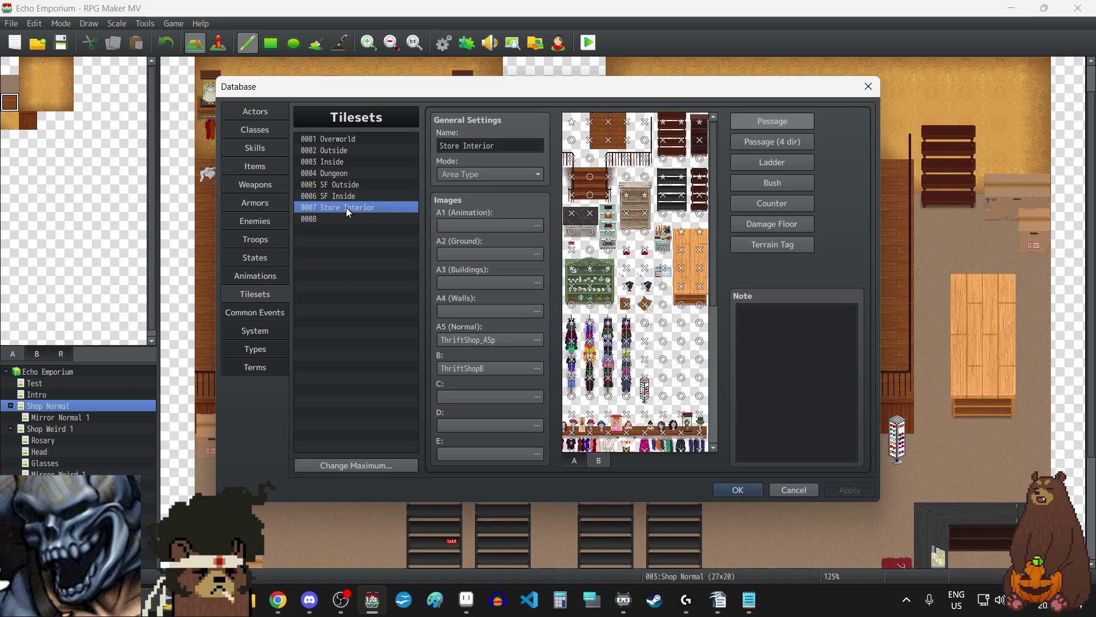
{"action": "key", "text": "ctrl+c"}
{"action": "left_click", "coordinate": [339, 221]}
{"action": "key", "text": "ctrl+v"}
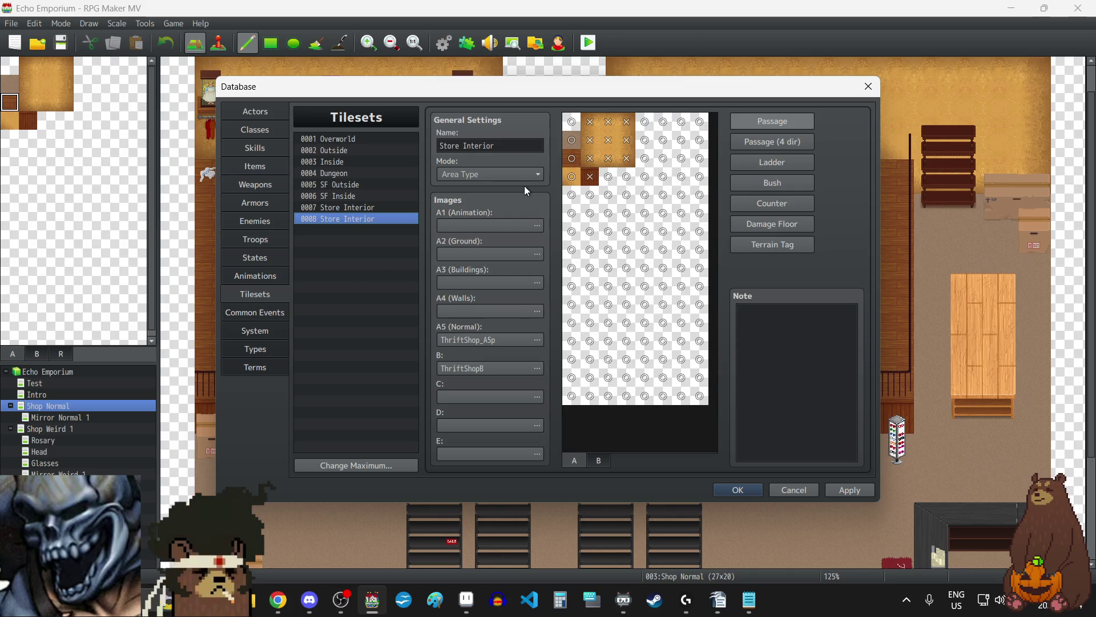
Step: Set tileset 0008's A5 image to ThriftShop_A5_Grayscale and B to ThriftShopBGrayscale, then apply
{"action": "left_click", "coordinate": [489, 341]}
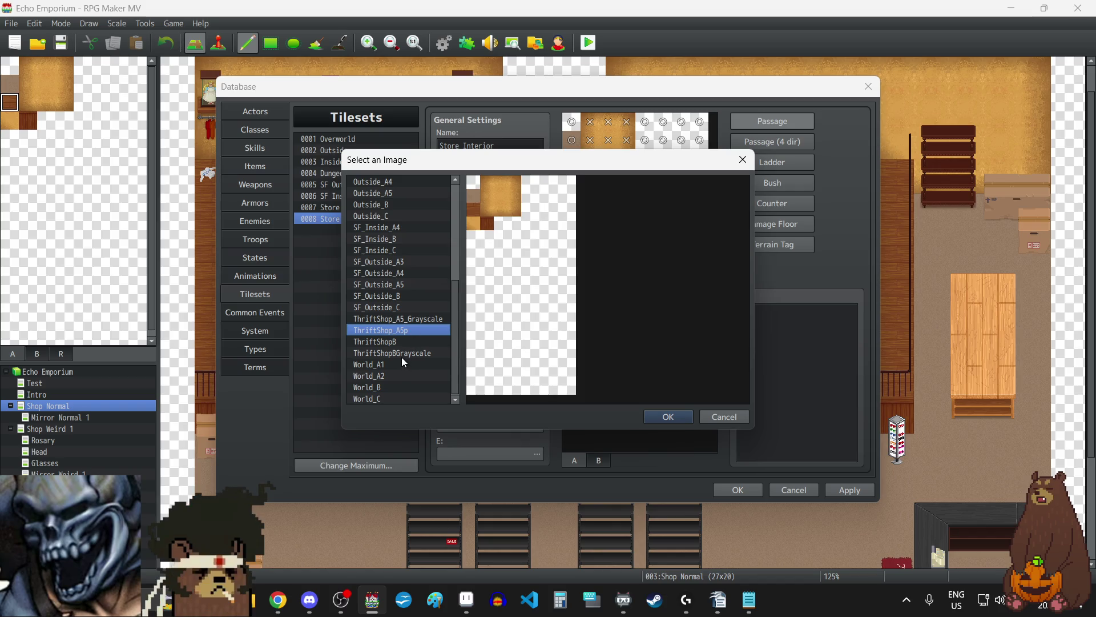
{"action": "left_click", "coordinate": [413, 318]}
{"action": "left_click", "coordinate": [680, 414]}
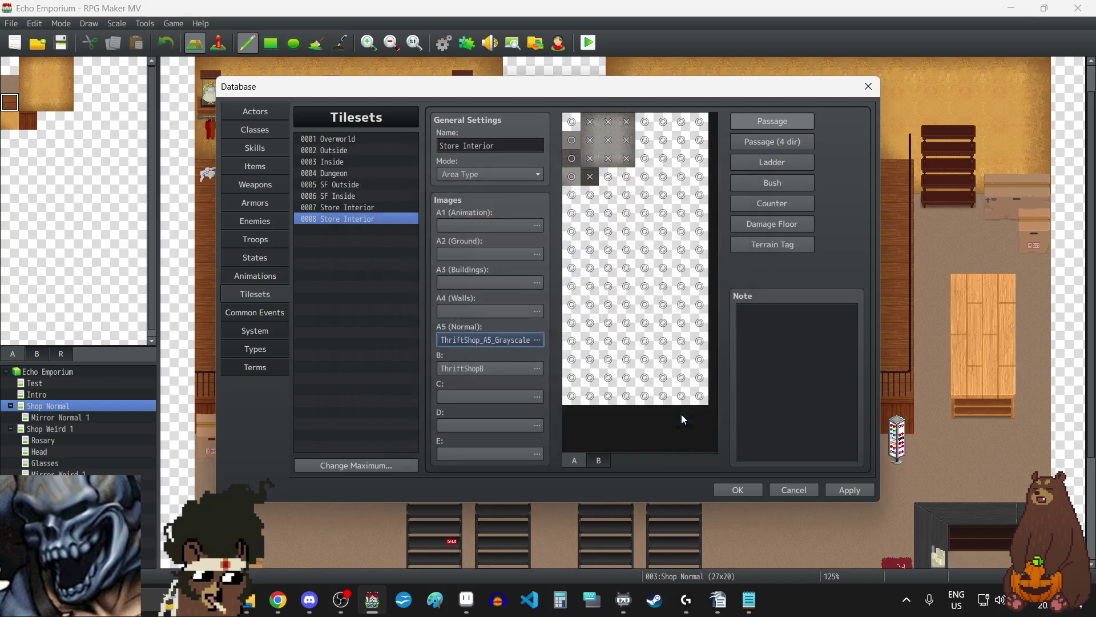
{"action": "left_click", "coordinate": [493, 368]}
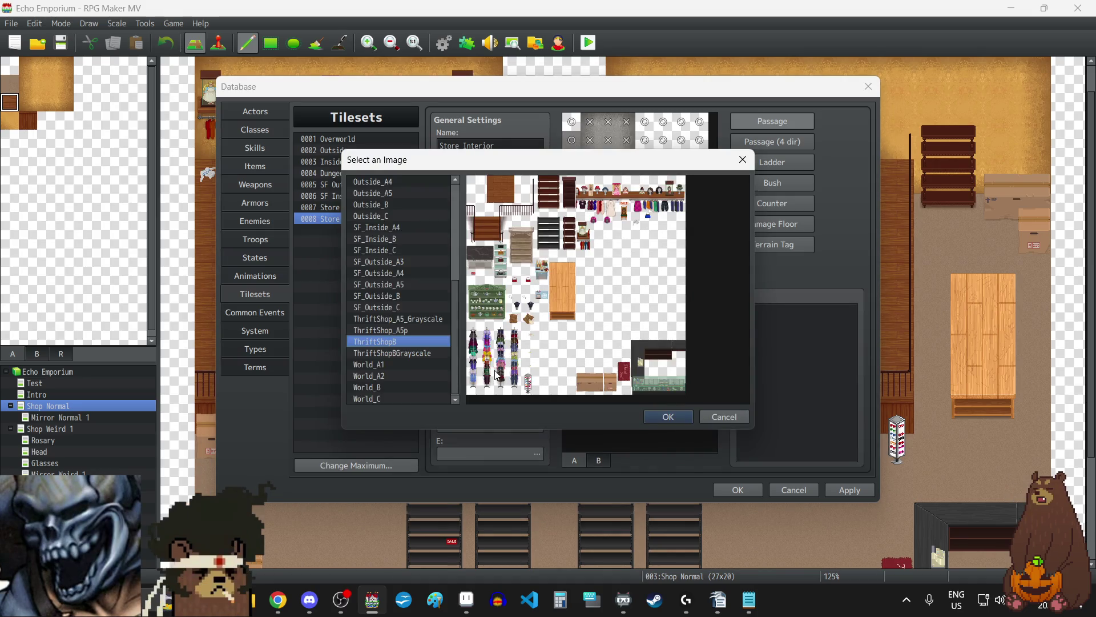
{"action": "left_click", "coordinate": [399, 353]}
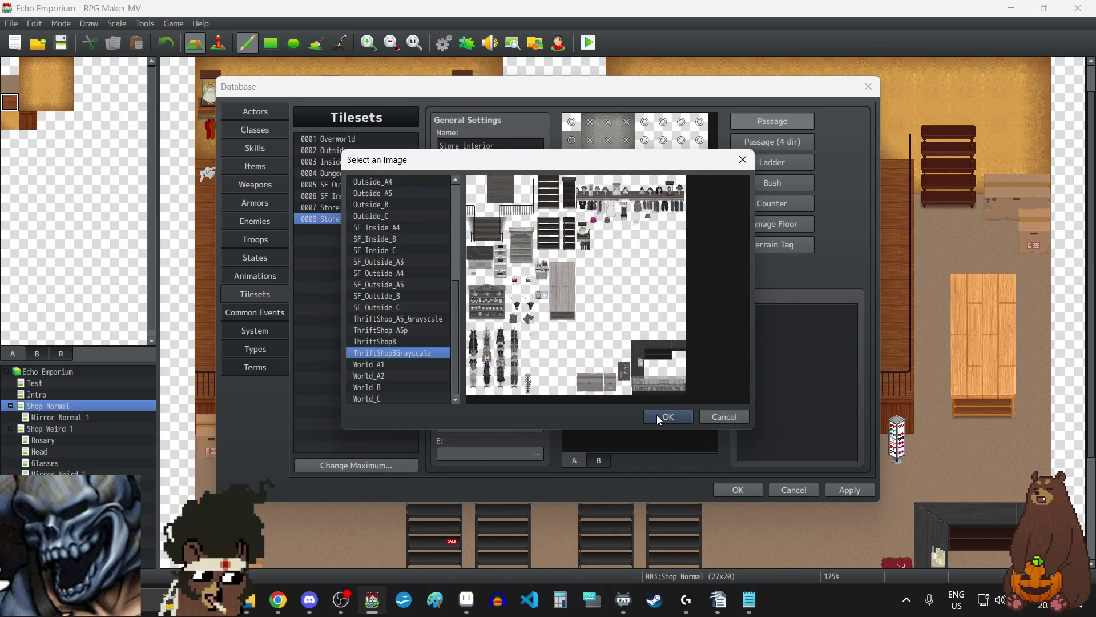
{"action": "left_click", "coordinate": [660, 417]}
{"action": "left_click", "coordinate": [851, 490]}
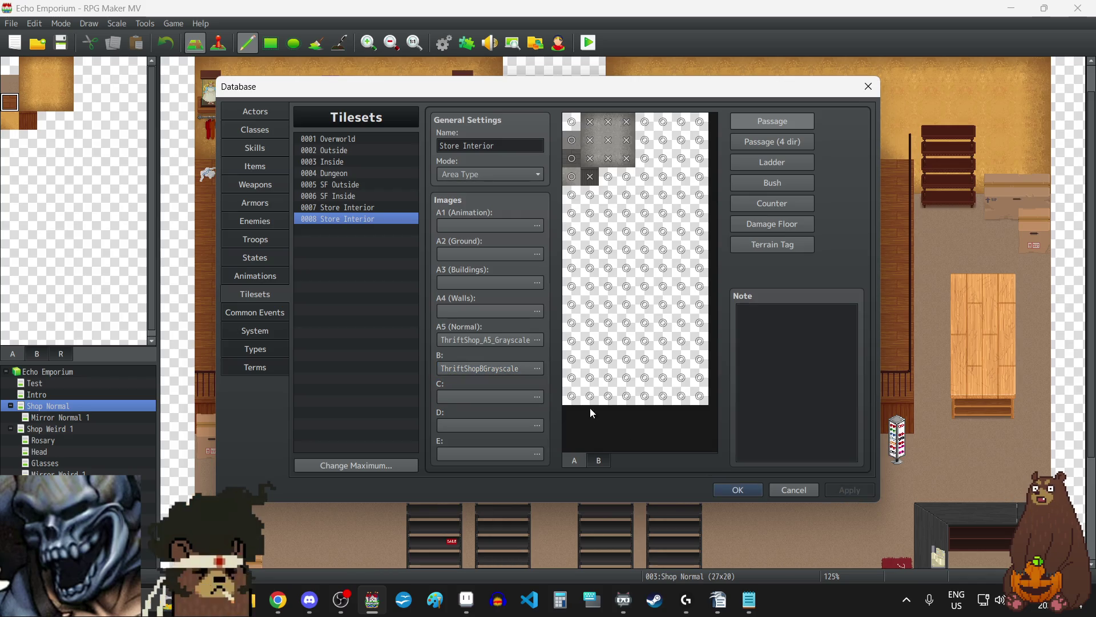
Step: Preview the B and A tiles, close the Database with OK, and save the project
{"action": "left_click", "coordinate": [598, 460]}
{"action": "left_click", "coordinate": [575, 460]}
{"action": "left_click", "coordinate": [752, 489]}
{"action": "left_click", "coordinate": [62, 44]}
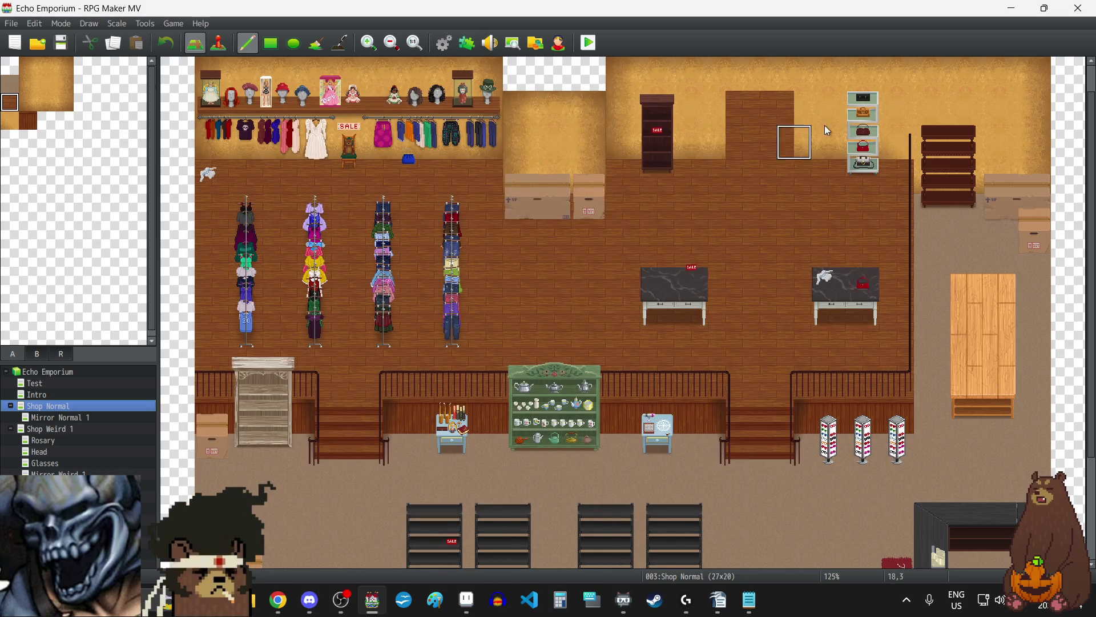
{"action": "left_click", "coordinate": [392, 43]}
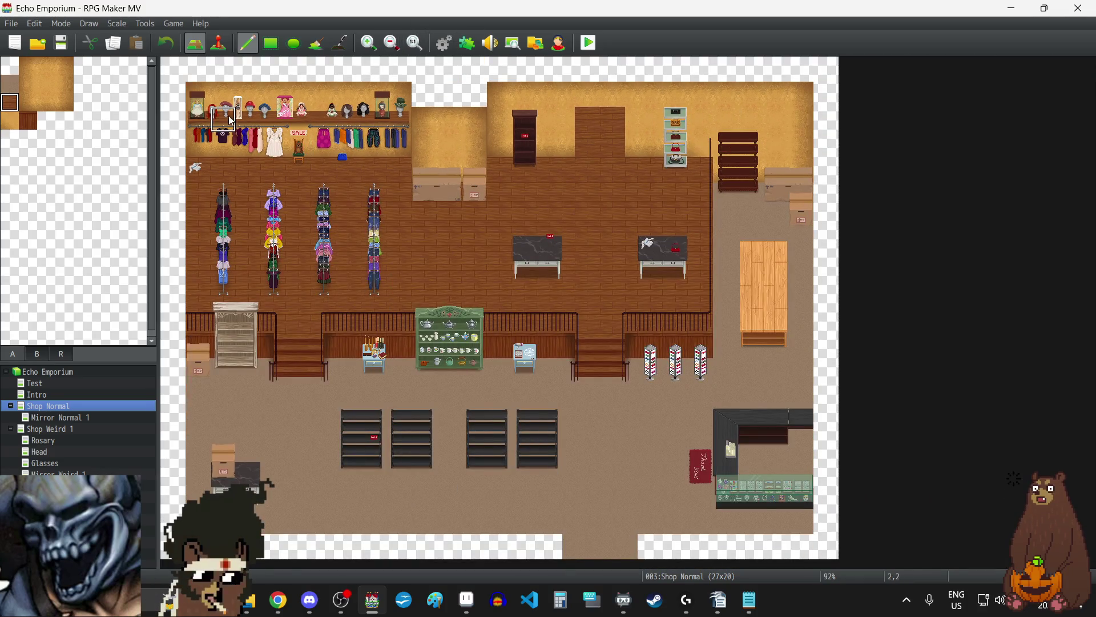
Step: Select a region of the Shop Normal map, then open the Shop Weird 1 map
{"action": "left_click_drag", "start_coordinate": [171, 72], "coordinate": [488, 330]}
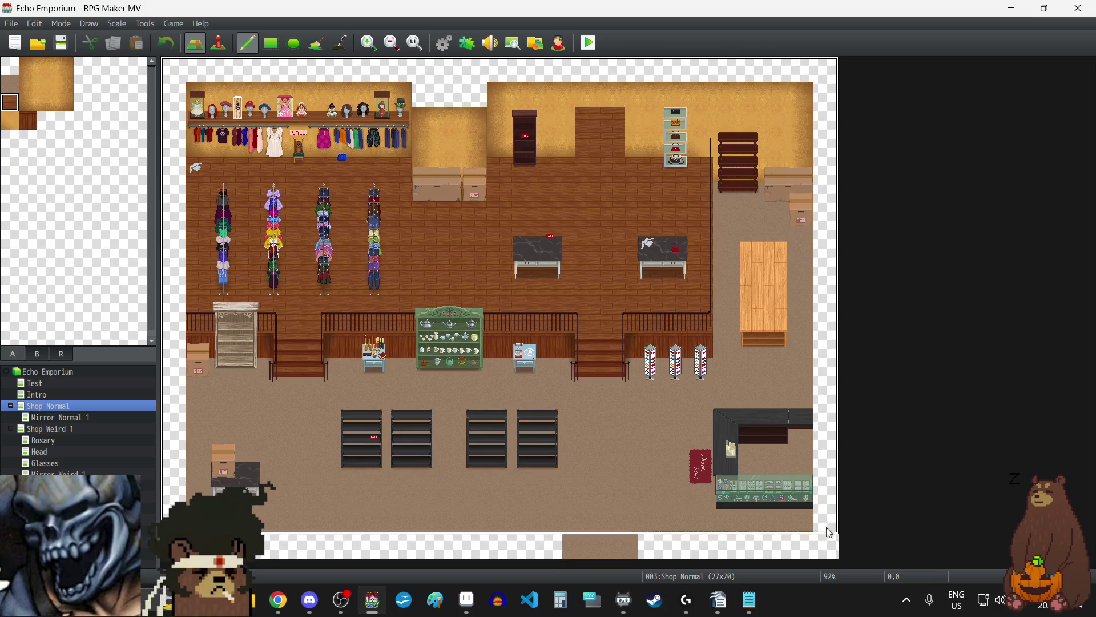
{"action": "left_click", "coordinate": [67, 429]}
{"action": "mouse_move", "coordinate": [168, 65]}
{"action": "left_mouse_down"}
{"action": "mouse_move", "coordinate": [656, 465]}
{"action": "mouse_move", "coordinate": [758, 516]}
{"action": "left_mouse_up"}
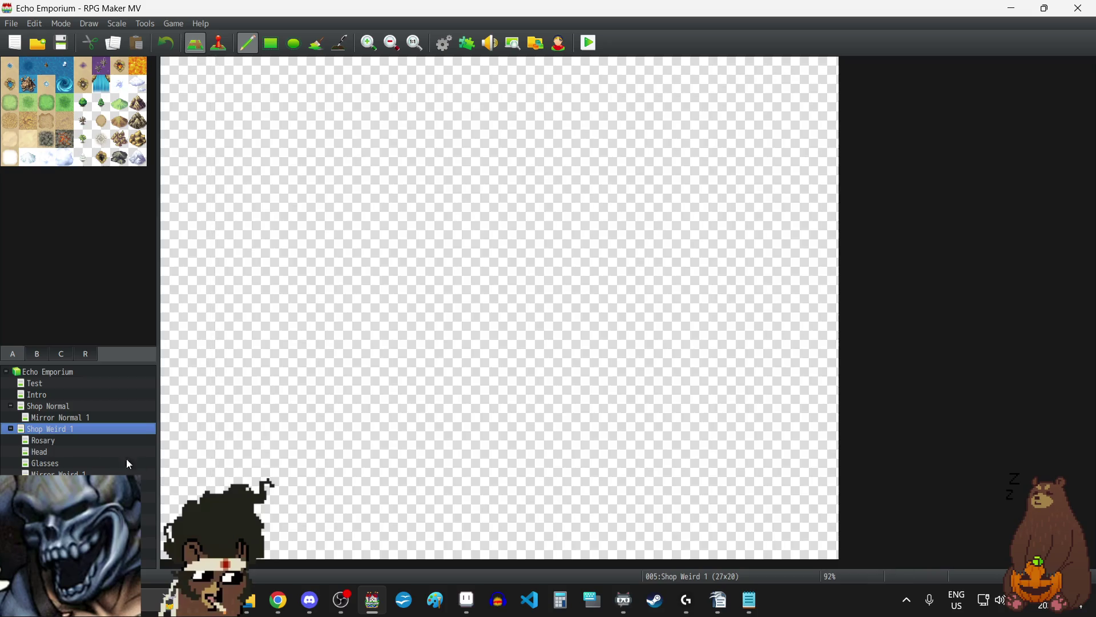
Step: In Shop Weird 1's map properties, set the tileset to 0008 Store Interior
{"action": "right_click", "coordinate": [40, 426]}
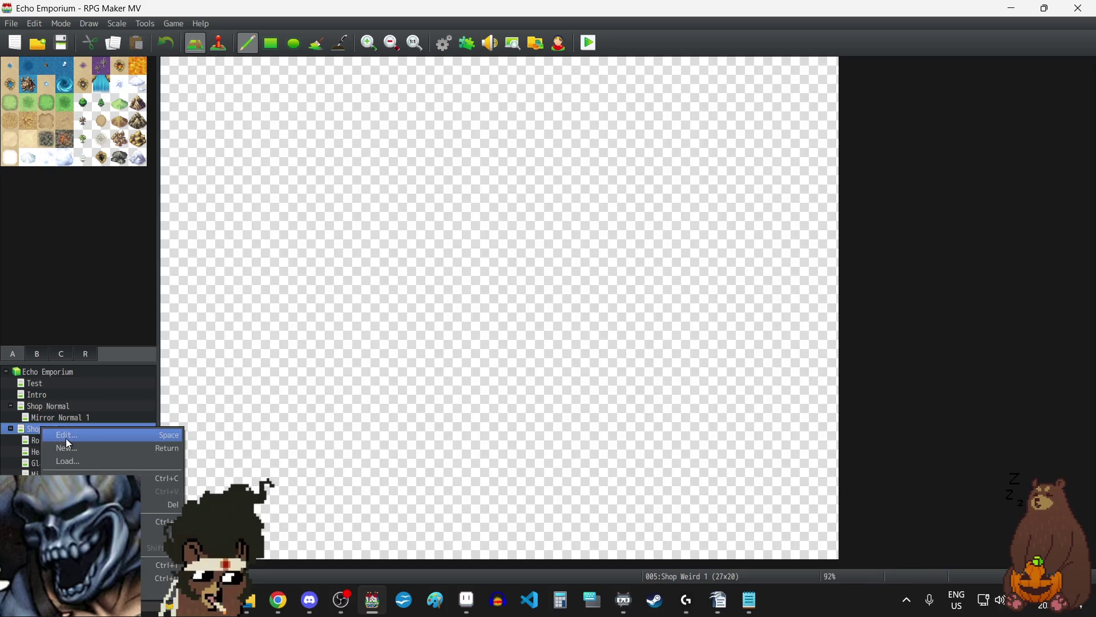
{"action": "left_click", "coordinate": [66, 438]}
{"action": "left_click", "coordinate": [400, 222]}
{"action": "left_click", "coordinate": [381, 194]}
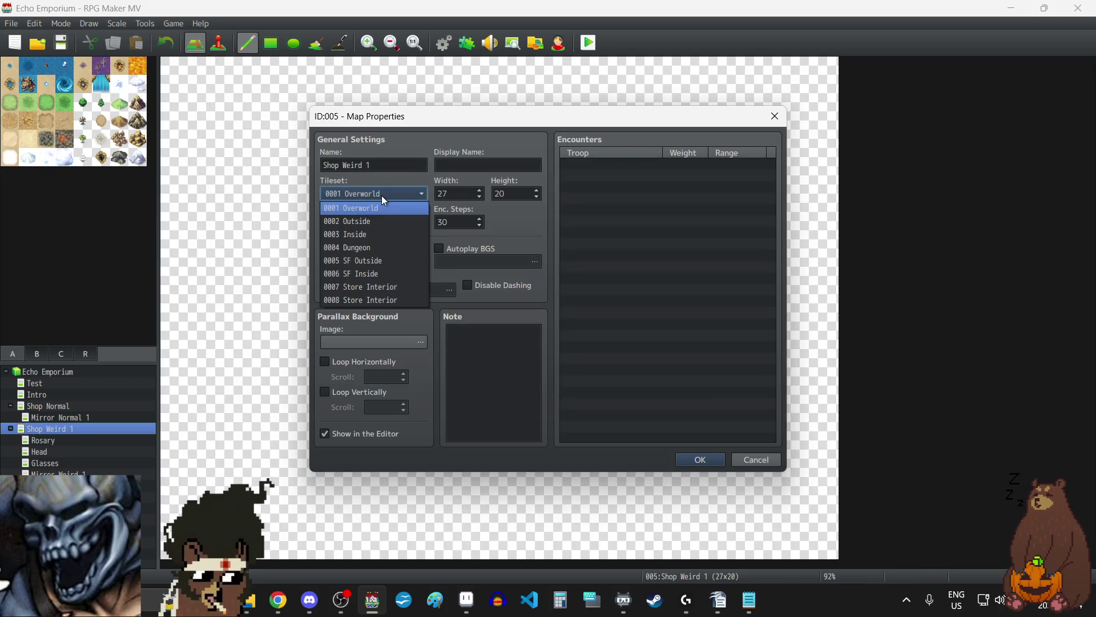
{"action": "left_click", "coordinate": [378, 303]}
{"action": "left_click", "coordinate": [717, 462]}
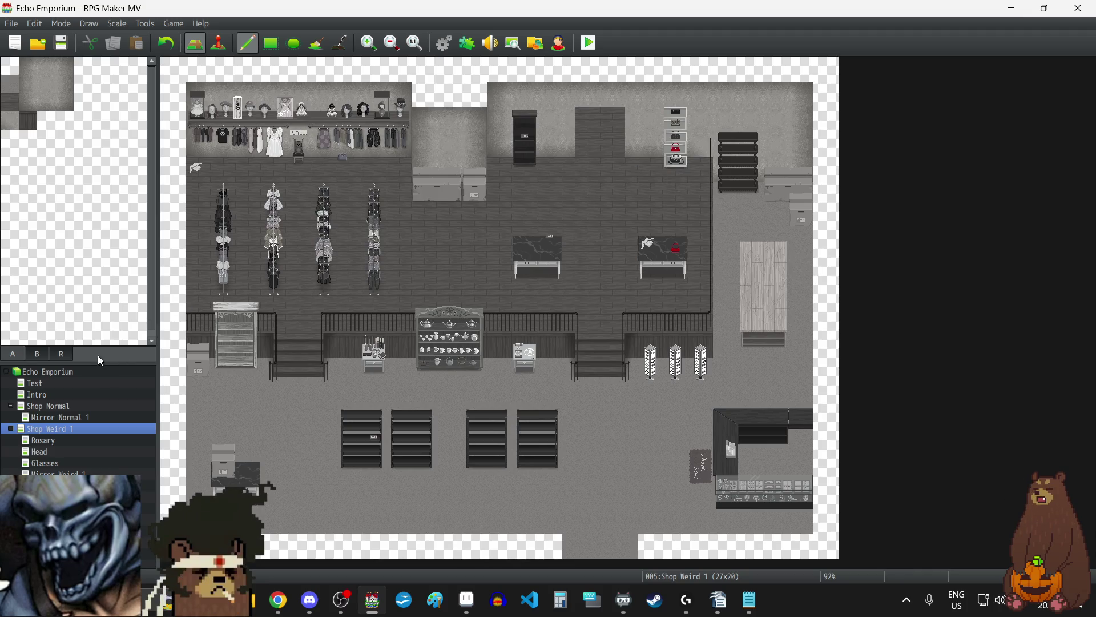
Step: Show the furniture tiles and zoom the map to 150% on the right display table
{"action": "left_click", "coordinate": [33, 356]}
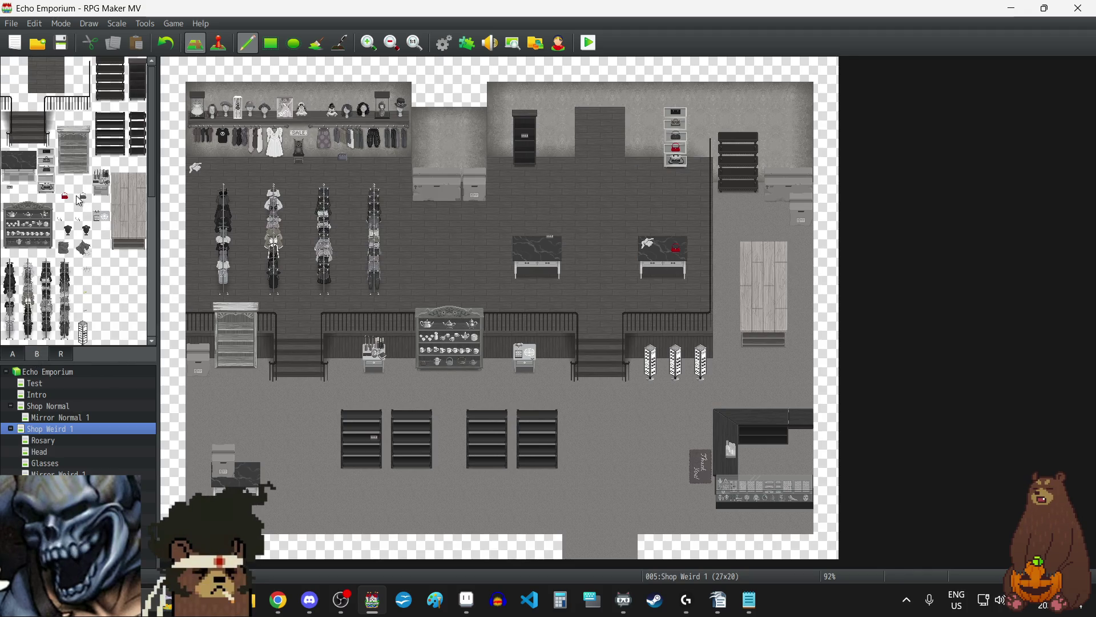
{"action": "left_click", "coordinate": [416, 45]}
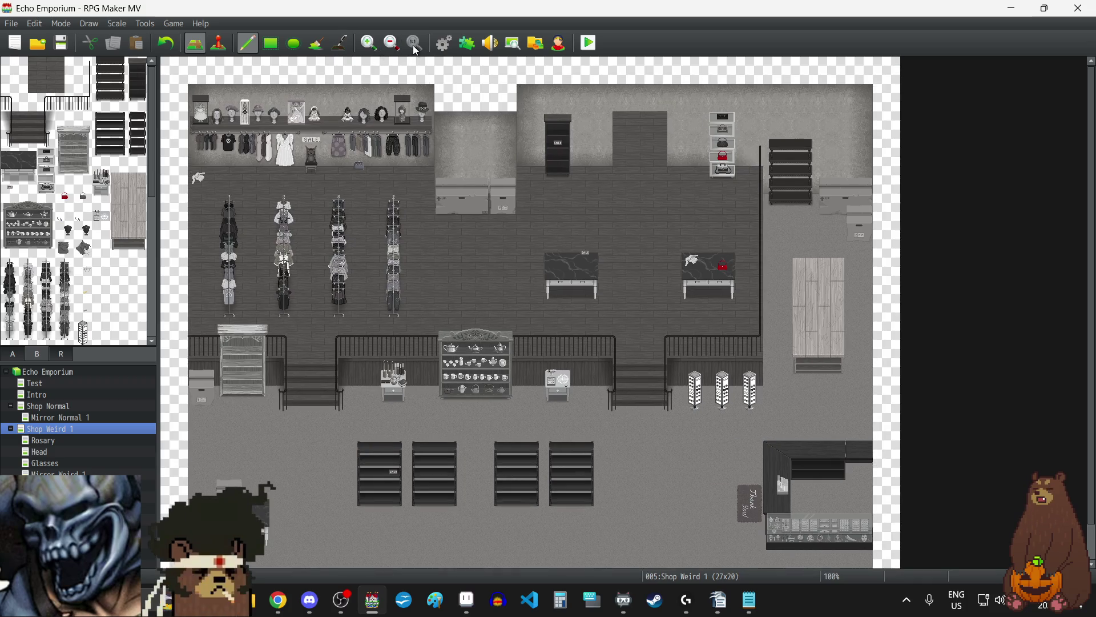
{"action": "left_click", "coordinate": [369, 43]}
{"action": "left_click", "coordinate": [369, 43]}
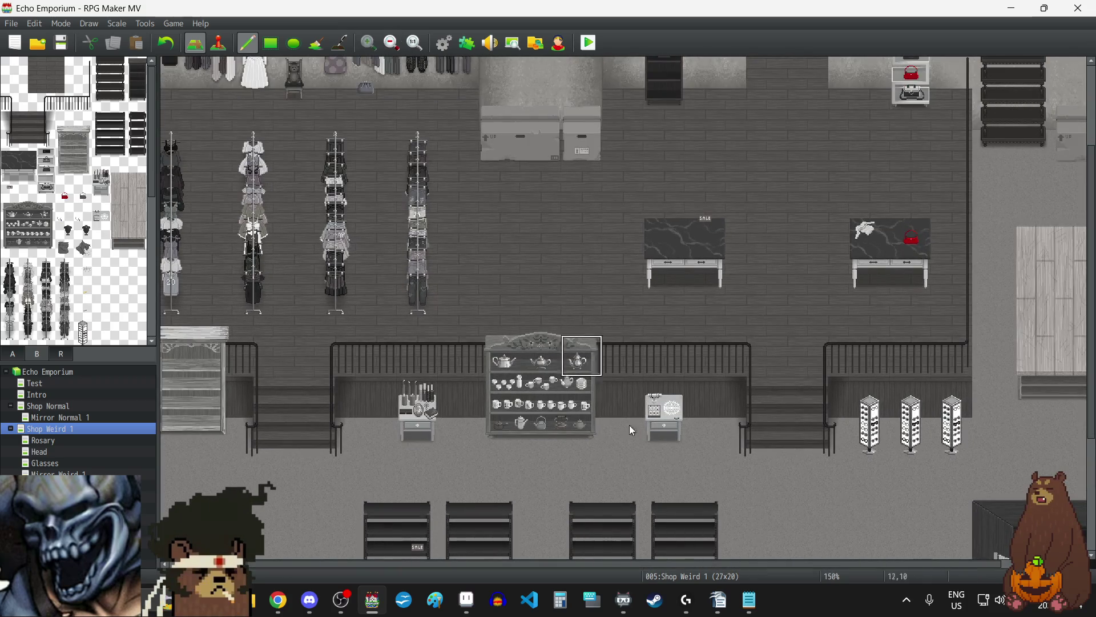
{"action": "scroll", "coordinate": [804, 468], "scroll_direction": "up", "scroll_amount": 3}
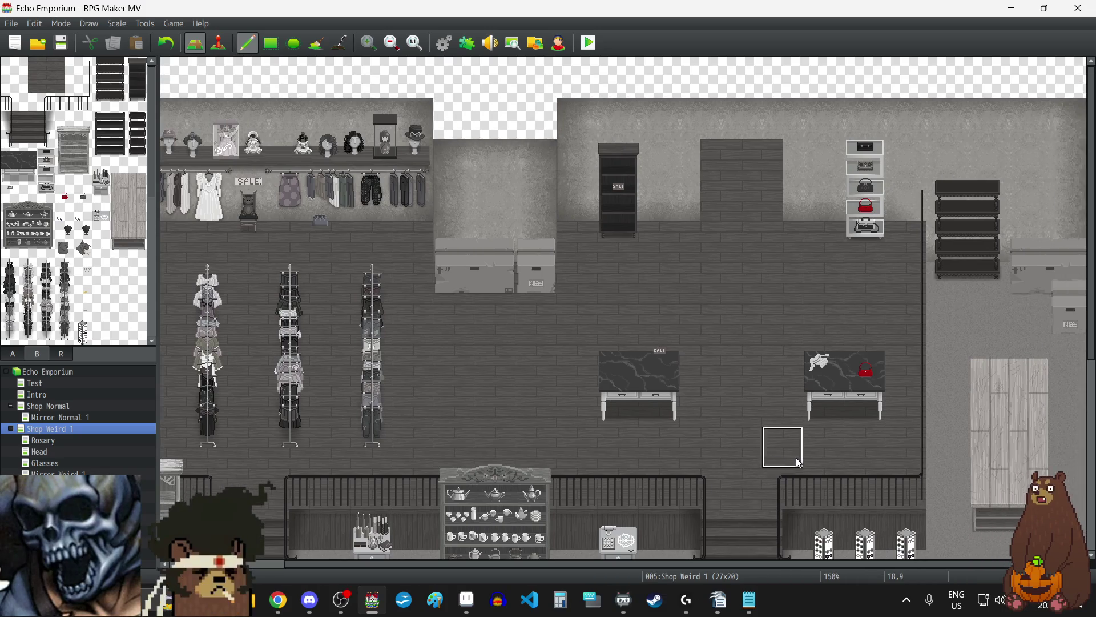
{"action": "scroll", "coordinate": [796, 458], "scroll_direction": "right", "scroll_amount": 1}
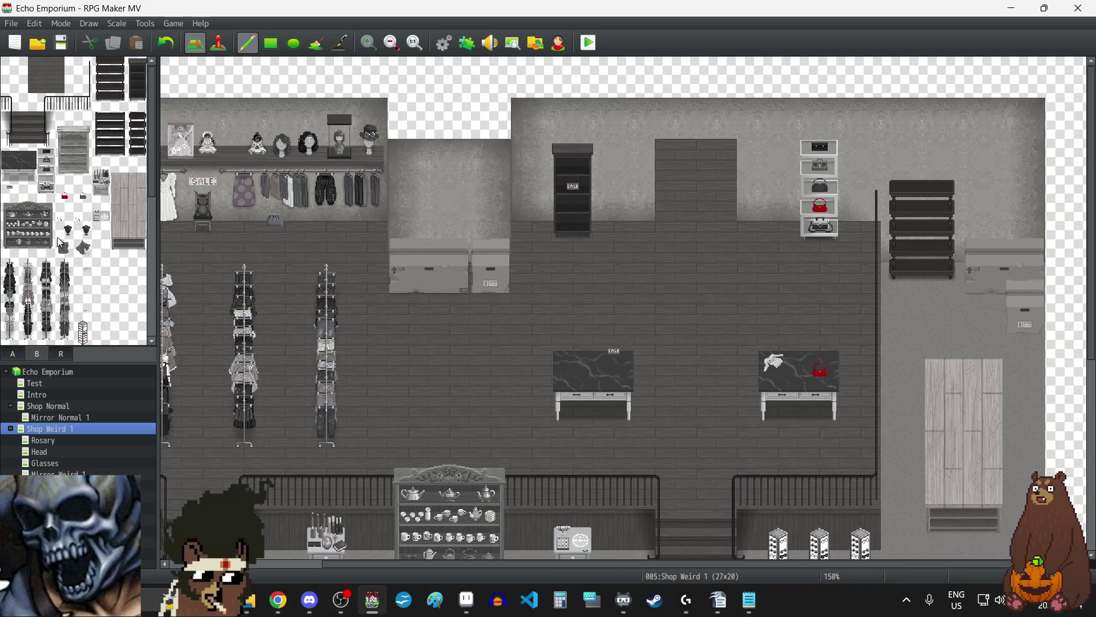
Step: Replace the red bag on the right display table with the small grey item tile
{"action": "left_click", "coordinate": [820, 368]}
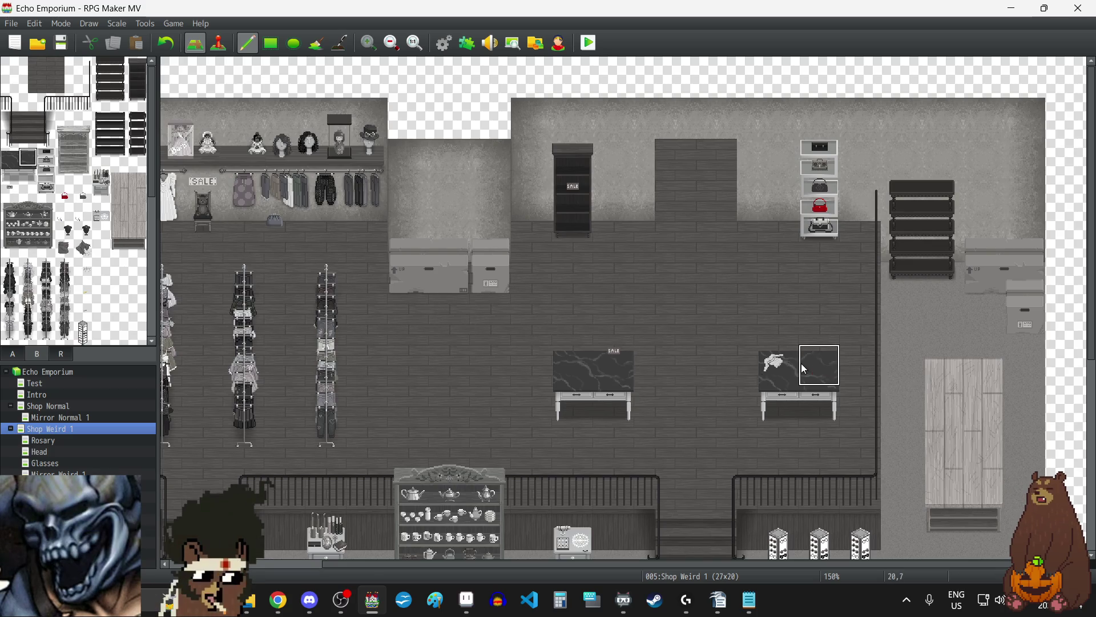
{"action": "left_click", "coordinate": [82, 194]}
{"action": "left_click", "coordinate": [820, 371]}
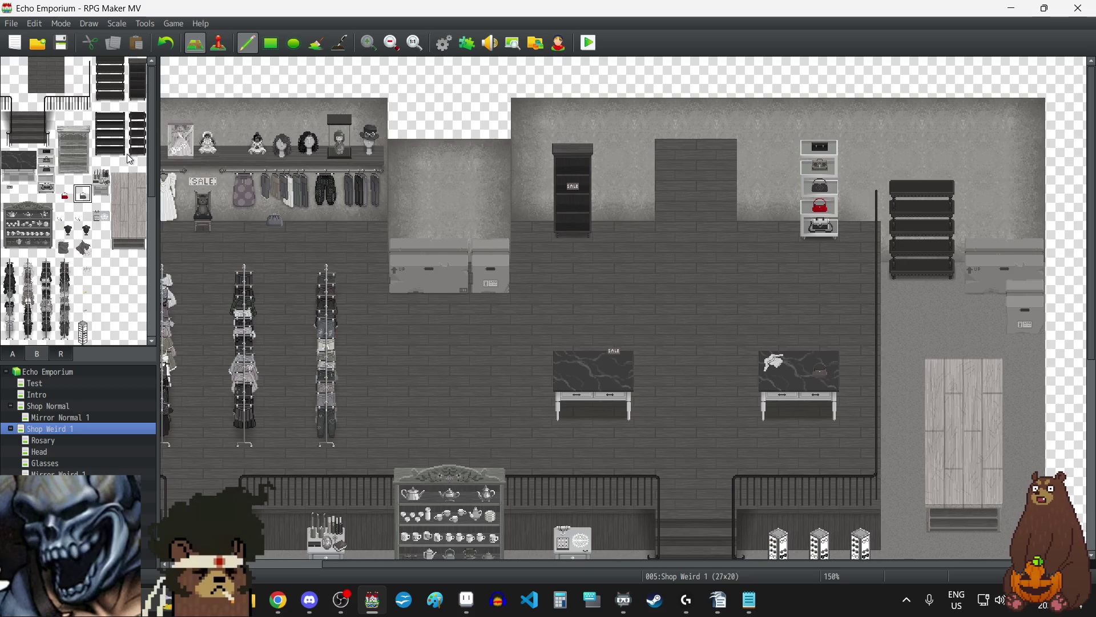
{"action": "left_click", "coordinate": [47, 176]}
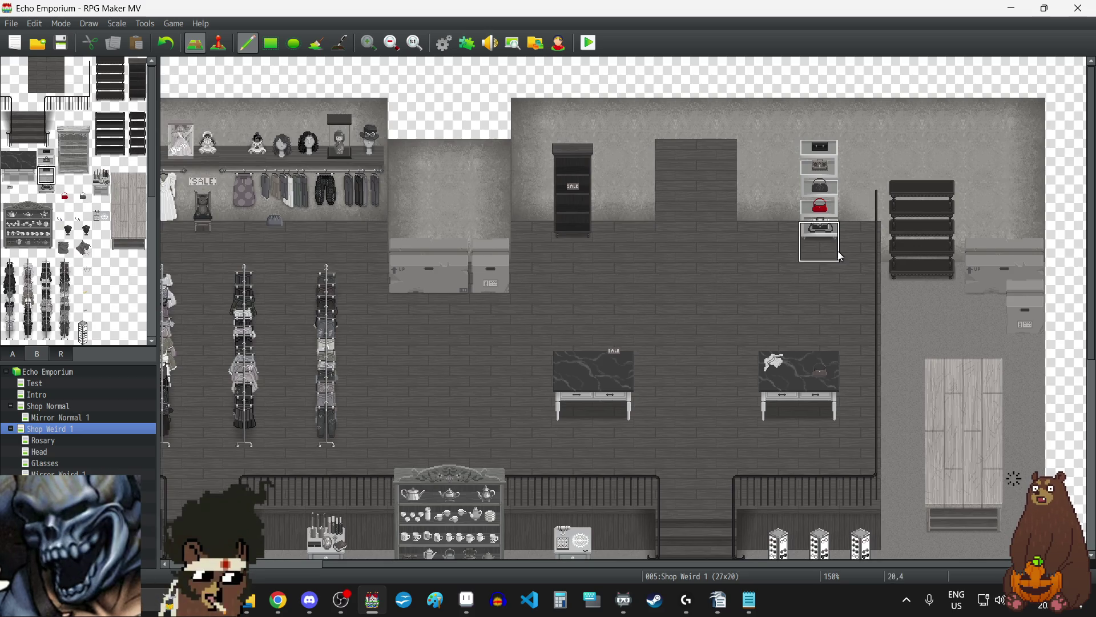
{"action": "left_click", "coordinate": [83, 194]}
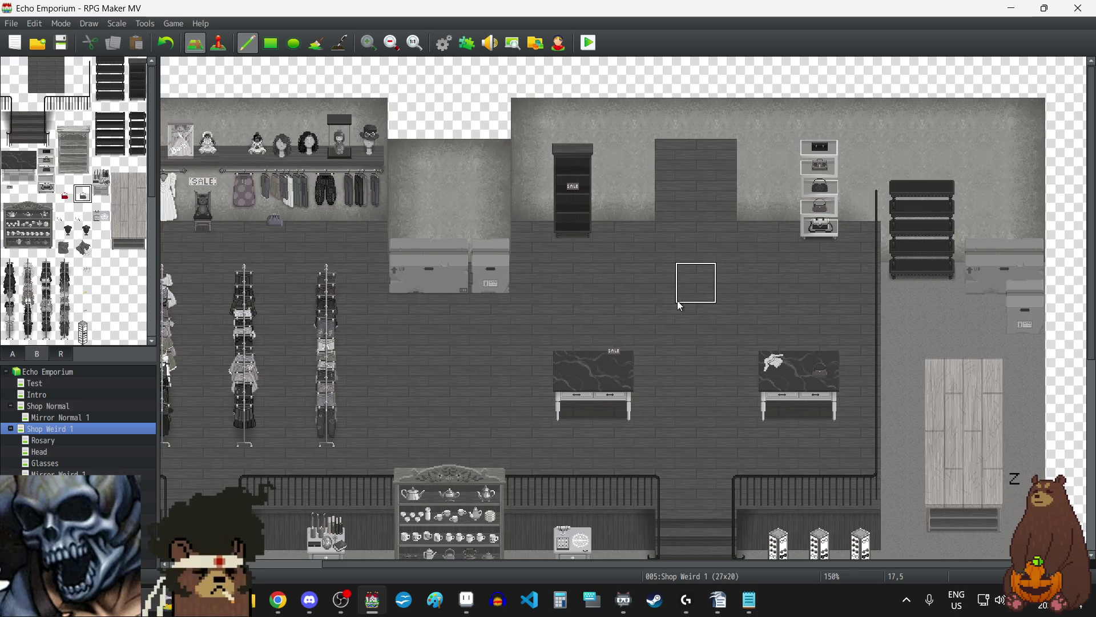
{"action": "left_click", "coordinate": [391, 44]}
{"action": "left_click", "coordinate": [392, 43]}
{"action": "left_click", "coordinate": [391, 44]}
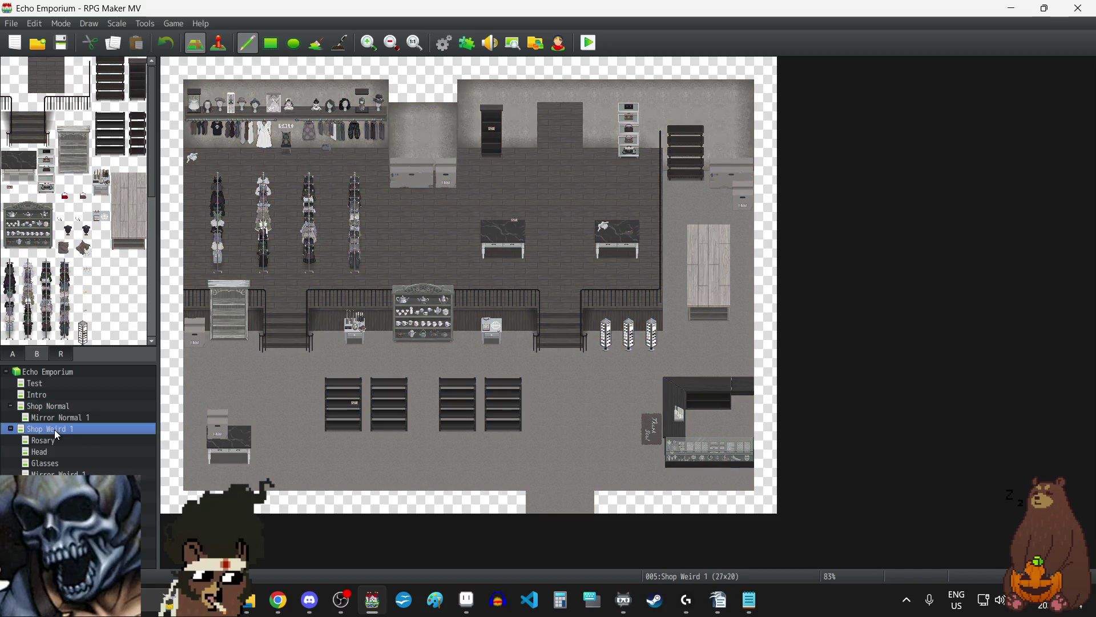
{"action": "left_click", "coordinate": [49, 406]}
{"action": "left_click", "coordinate": [59, 430]}
{"action": "left_click", "coordinate": [58, 406]}
{"action": "left_click", "coordinate": [60, 432]}
{"action": "left_click", "coordinate": [59, 407]}
{"action": "left_click", "coordinate": [65, 434]}
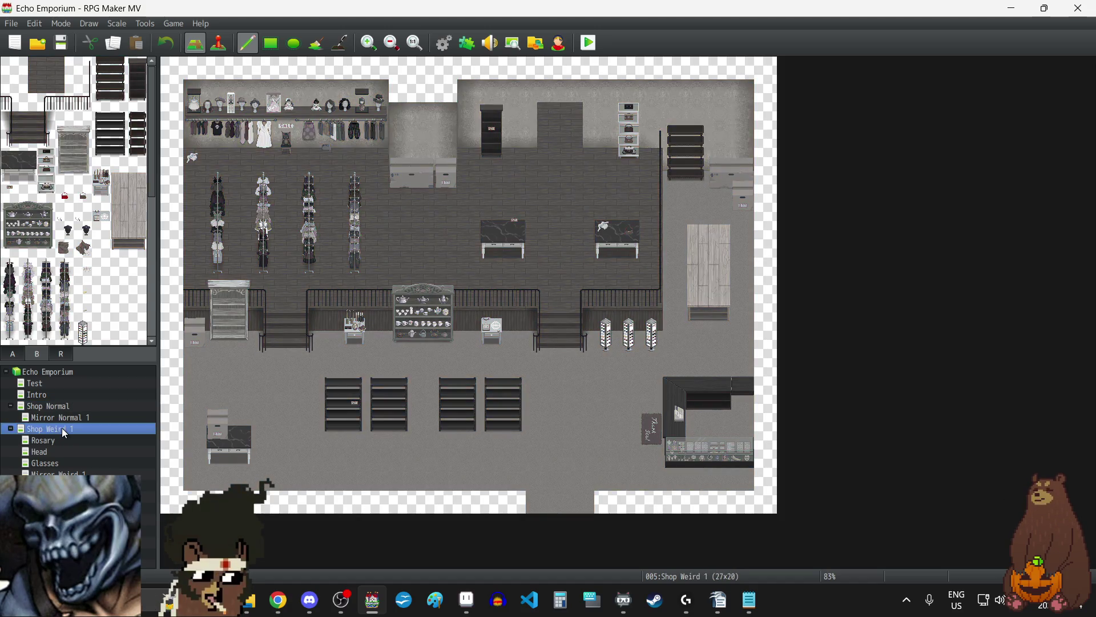
{"action": "left_click", "coordinate": [65, 407]}
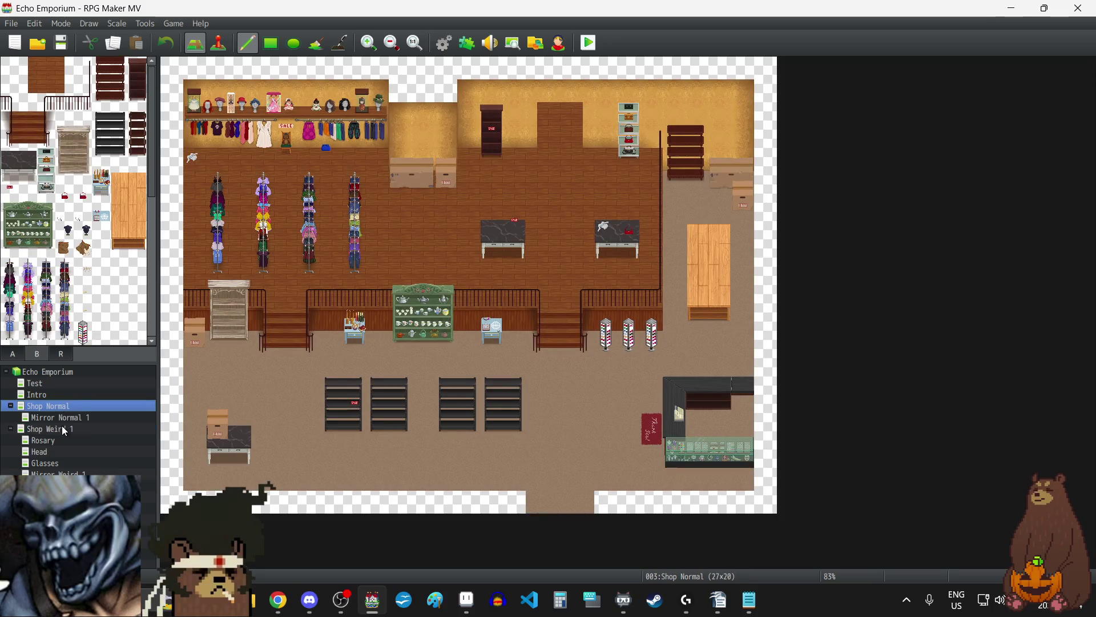
{"action": "left_click", "coordinate": [65, 428]}
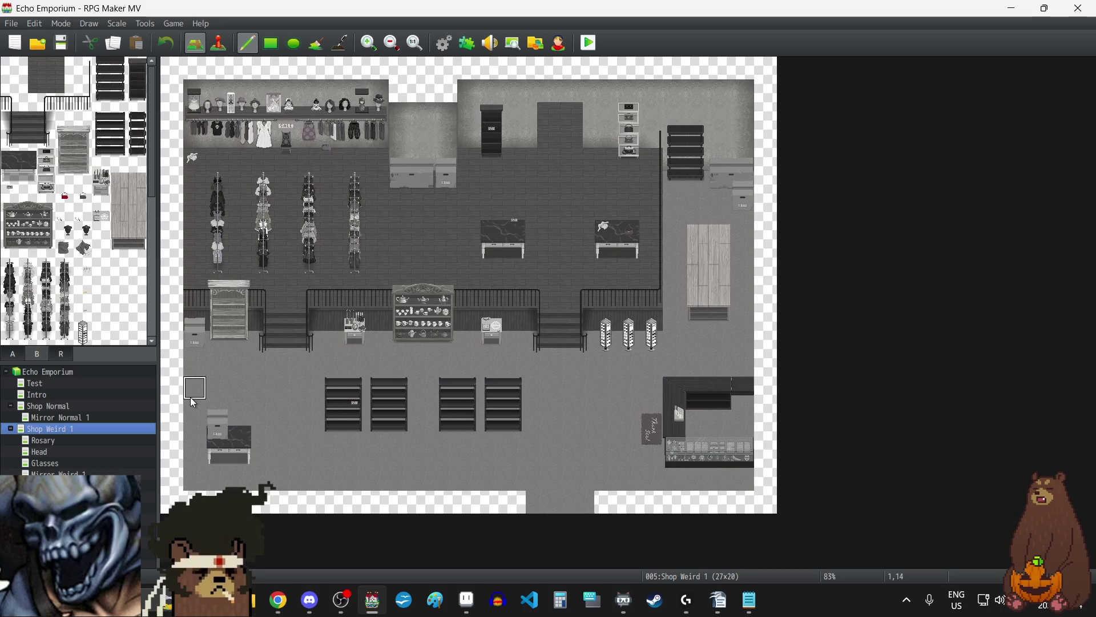
{"action": "left_click", "coordinate": [47, 407]}
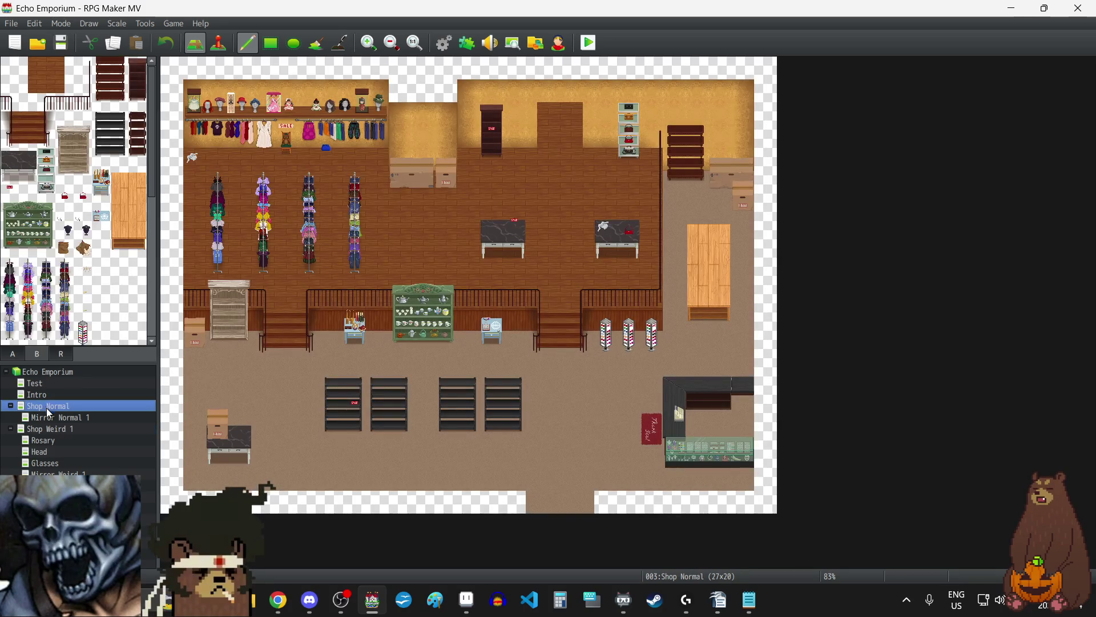
{"action": "left_click", "coordinate": [46, 432]}
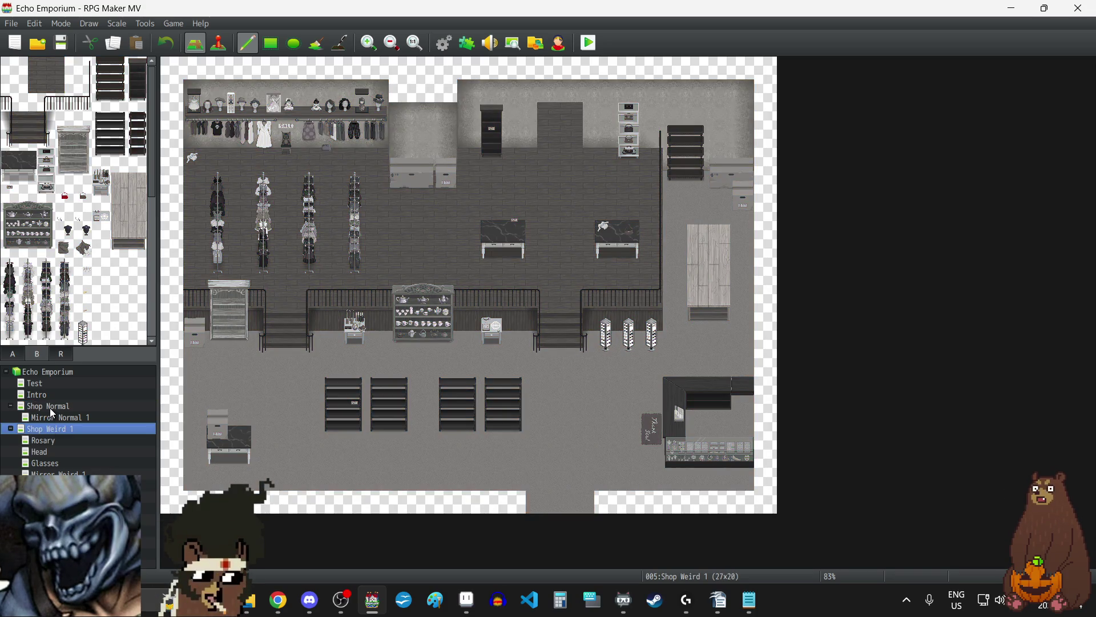
{"action": "left_click", "coordinate": [51, 409]}
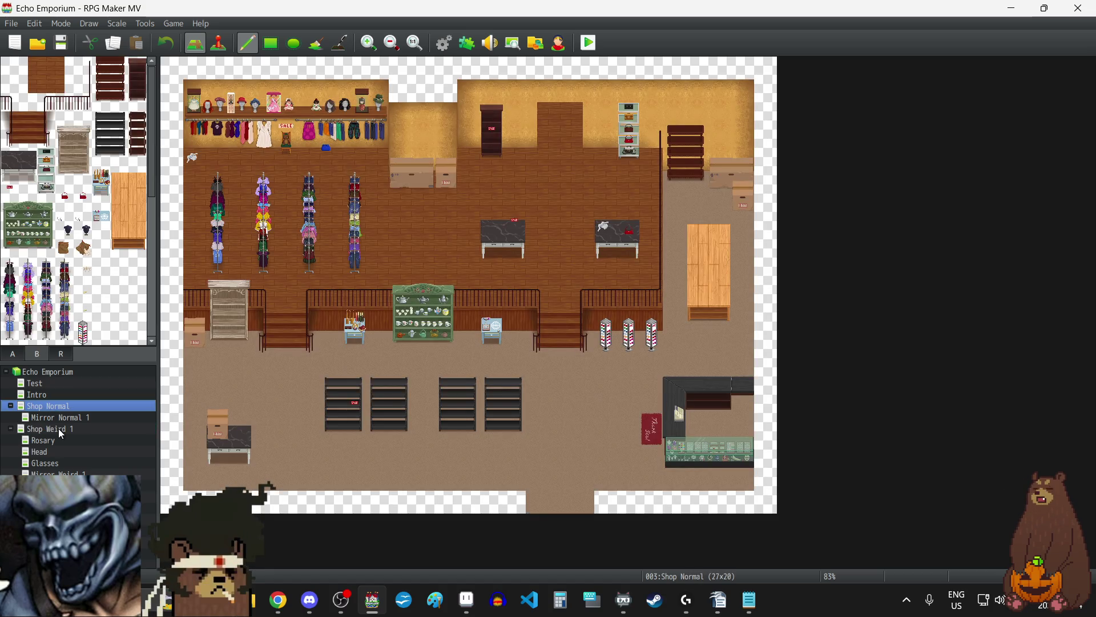
{"action": "left_click", "coordinate": [62, 434]}
{"action": "left_click", "coordinate": [419, 44]}
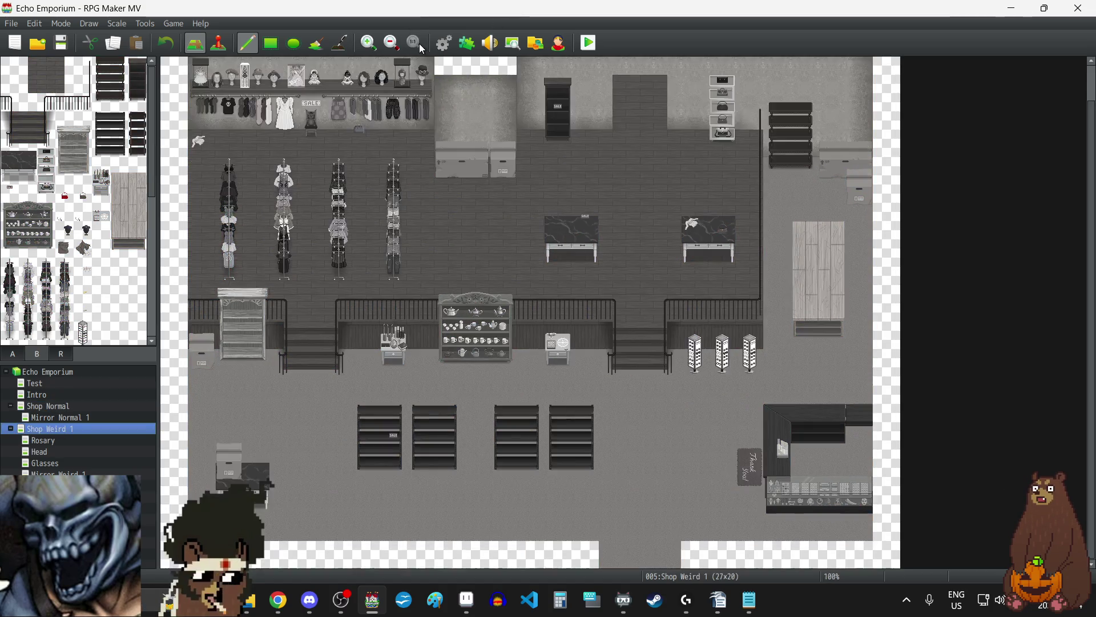
{"action": "left_click", "coordinate": [366, 44]}
{"action": "left_click", "coordinate": [366, 44]}
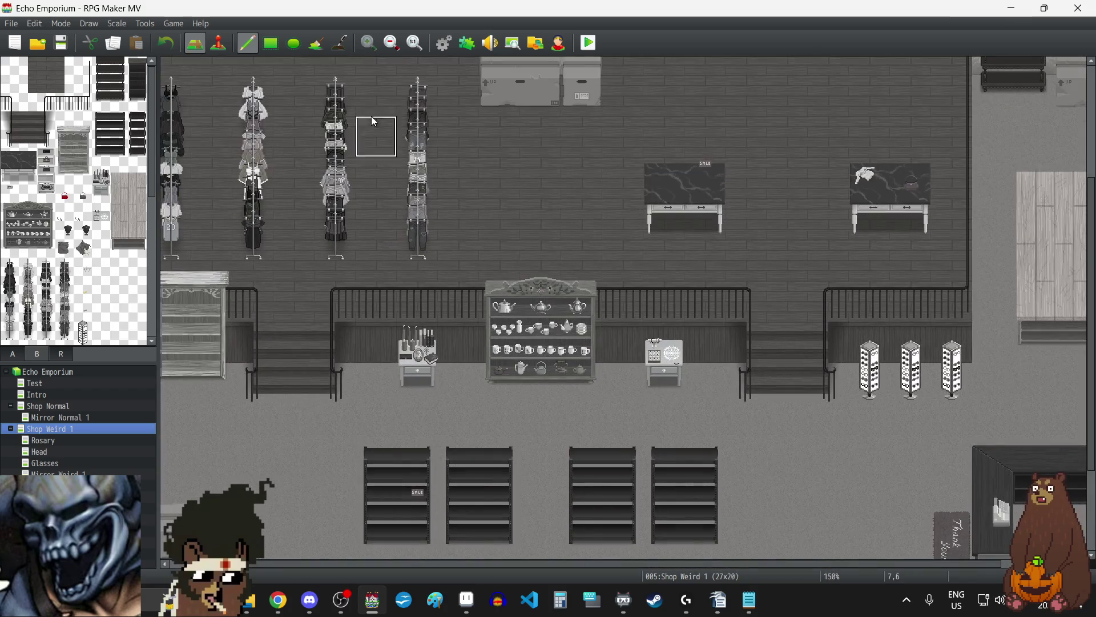
{"action": "scroll", "coordinate": [354, 228], "scroll_direction": "up", "scroll_amount": 5}
{"action": "left_click", "coordinate": [55, 406]}
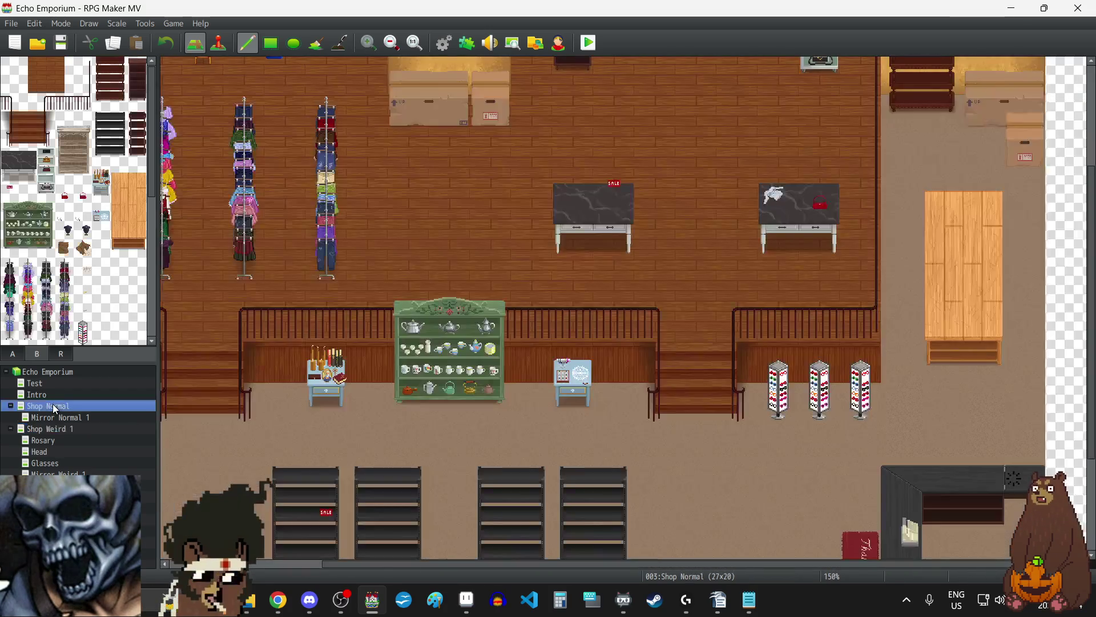
{"action": "scroll", "coordinate": [413, 402], "scroll_direction": "up", "scroll_amount": 5}
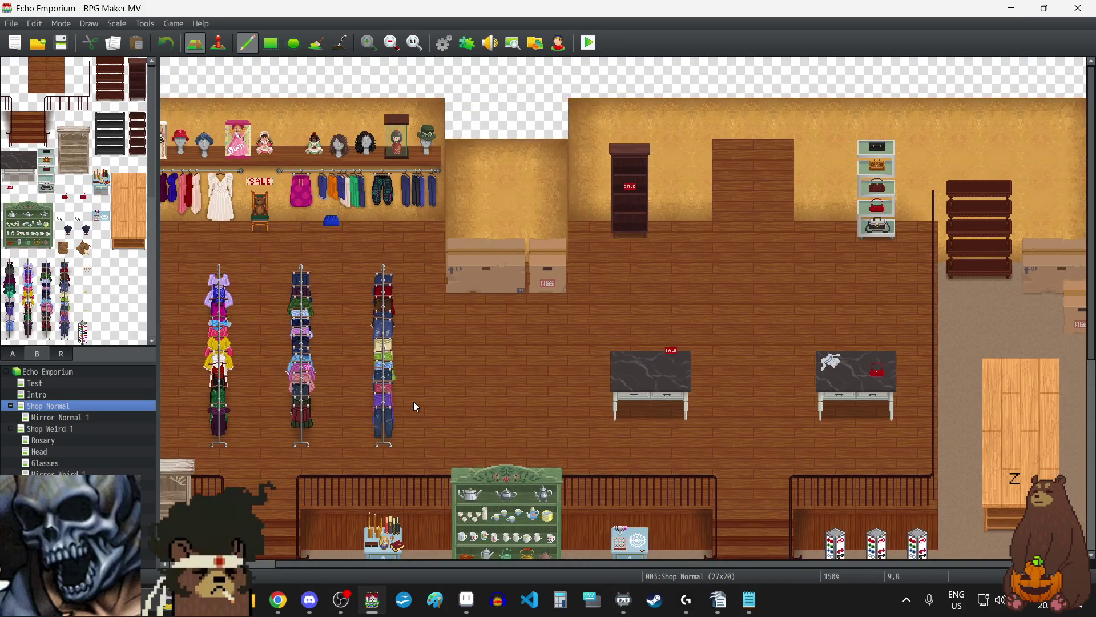
{"action": "scroll", "coordinate": [413, 402], "scroll_direction": "left", "scroll_amount": 5}
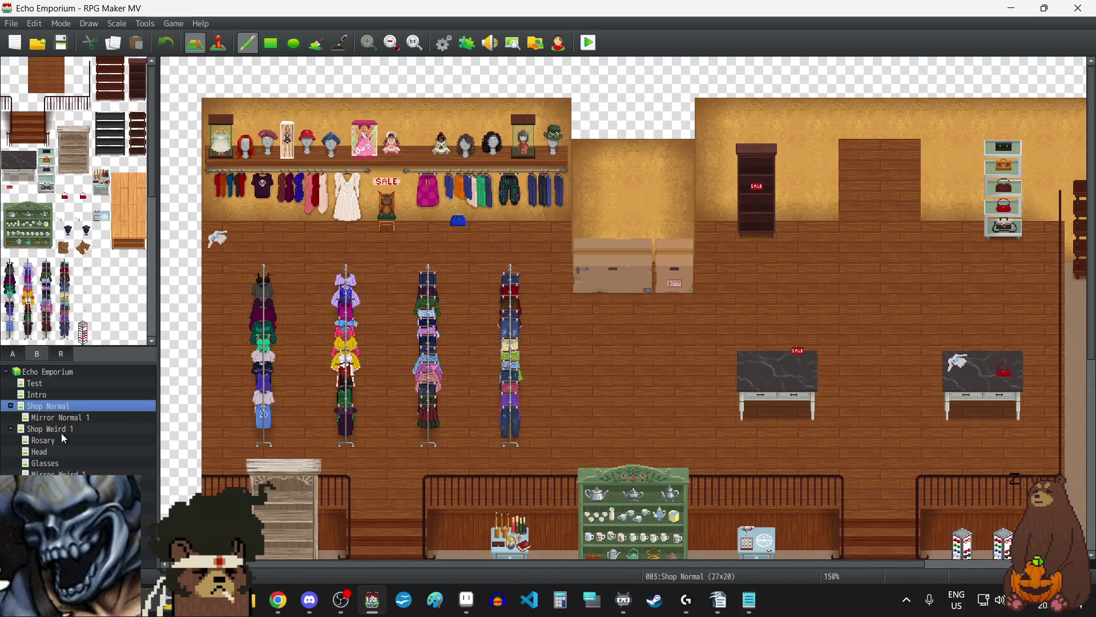
{"action": "left_click", "coordinate": [58, 429]}
{"action": "scroll", "coordinate": [365, 318], "scroll_direction": "left", "scroll_amount": 4}
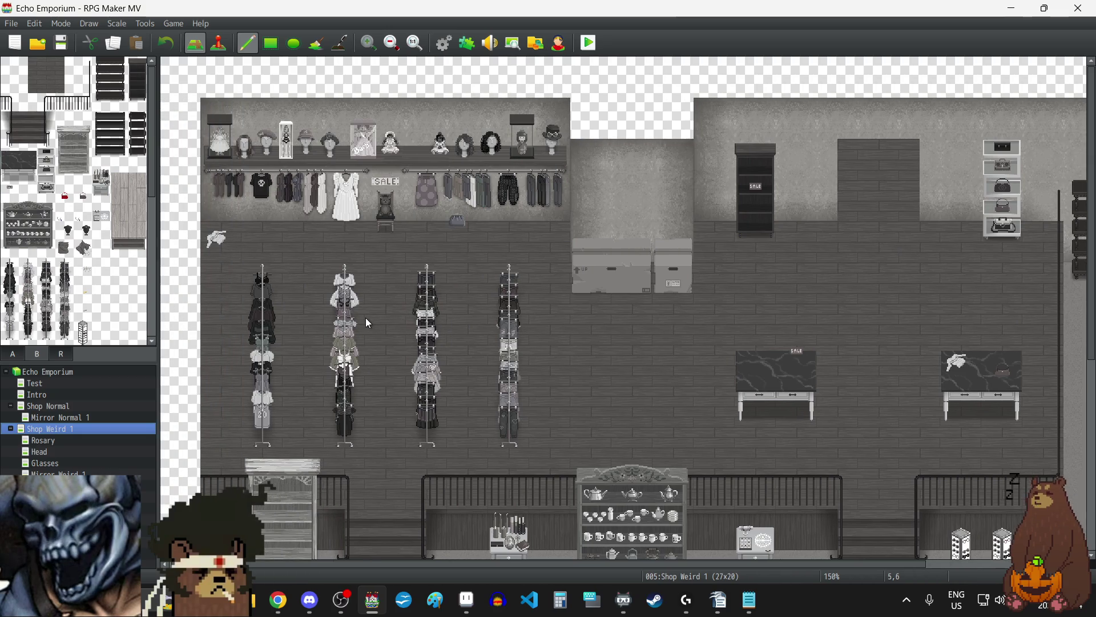
{"action": "left_click", "coordinate": [63, 406]}
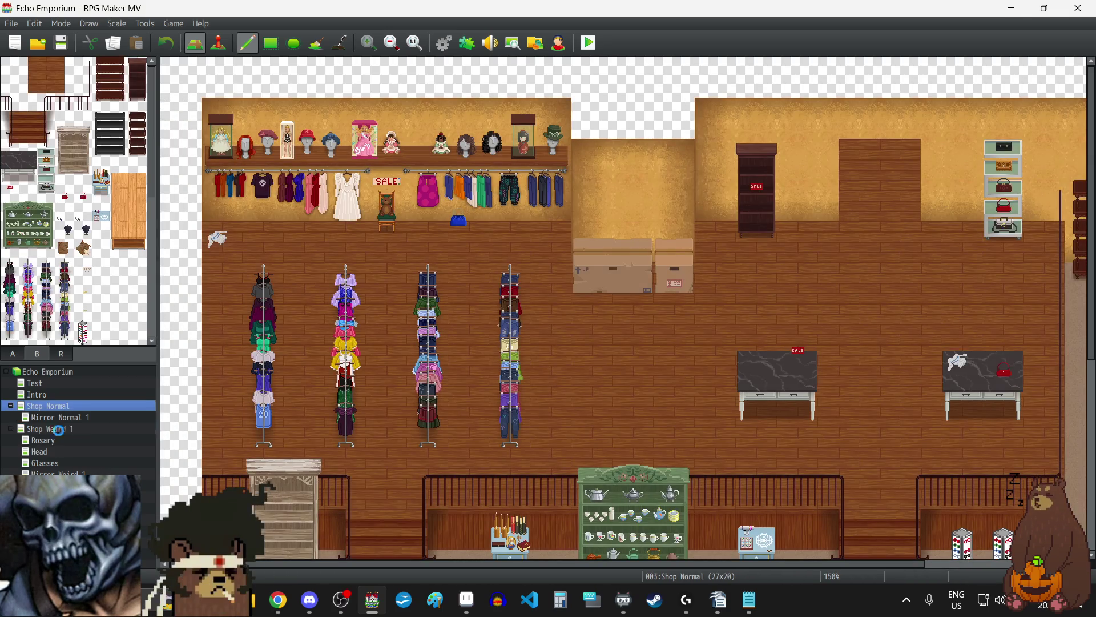
{"action": "left_click", "coordinate": [57, 430]}
{"action": "left_click", "coordinate": [52, 407]}
{"action": "left_click", "coordinate": [56, 431]}
{"action": "left_click", "coordinate": [56, 407]}
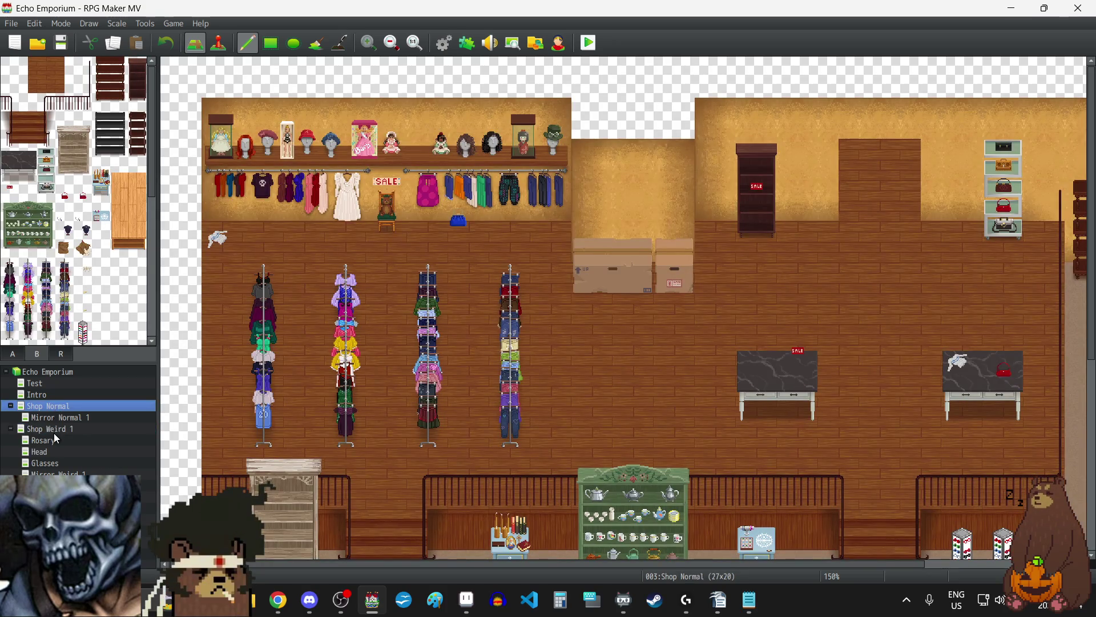
{"action": "left_click", "coordinate": [56, 429]}
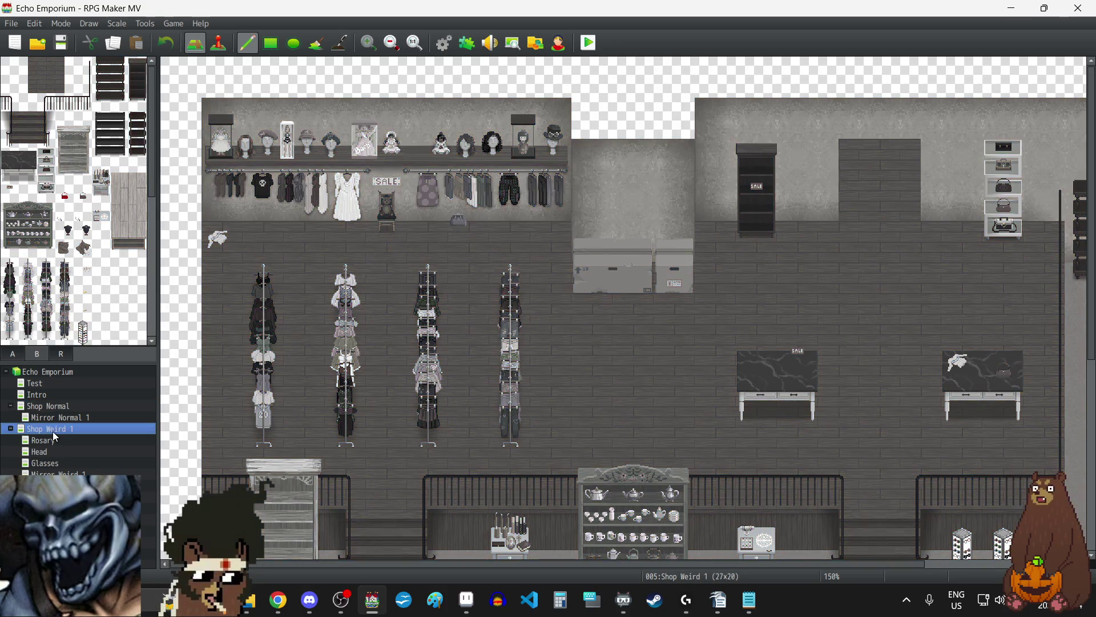
{"action": "left_click", "coordinate": [399, 42]}
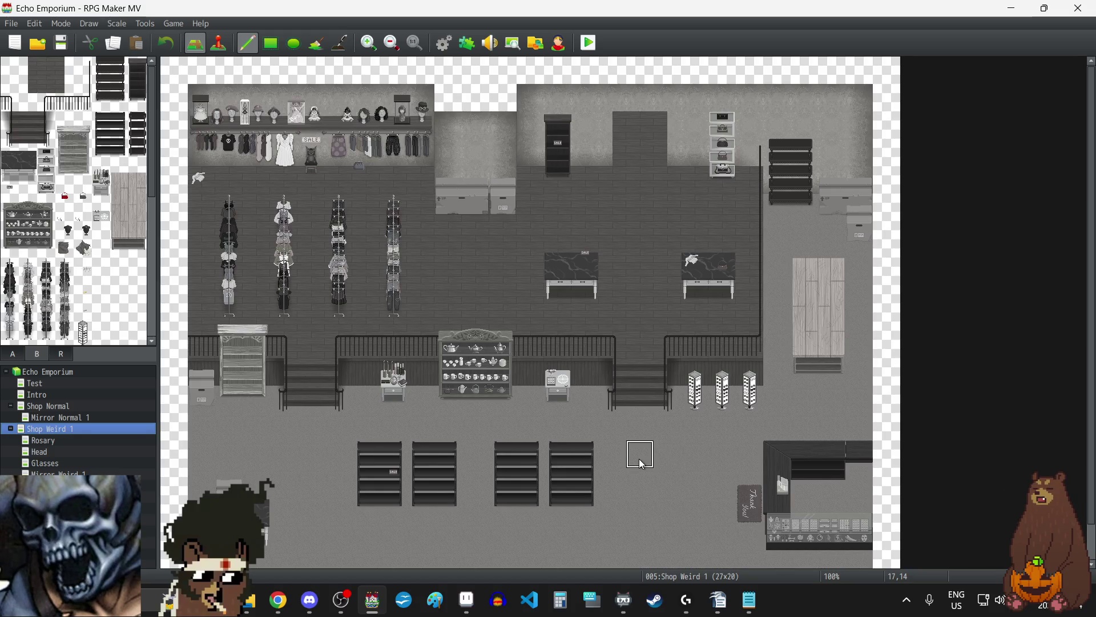
Step: Display the coloured Shop Normal map, then switch to the browser and Discord
{"action": "scroll", "coordinate": [639, 458], "scroll_direction": "down", "scroll_amount": 1}
{"action": "scroll", "coordinate": [638, 458], "scroll_direction": "up", "scroll_amount": 1}
{"action": "scroll", "coordinate": [638, 460], "scroll_direction": "down", "scroll_amount": 1}
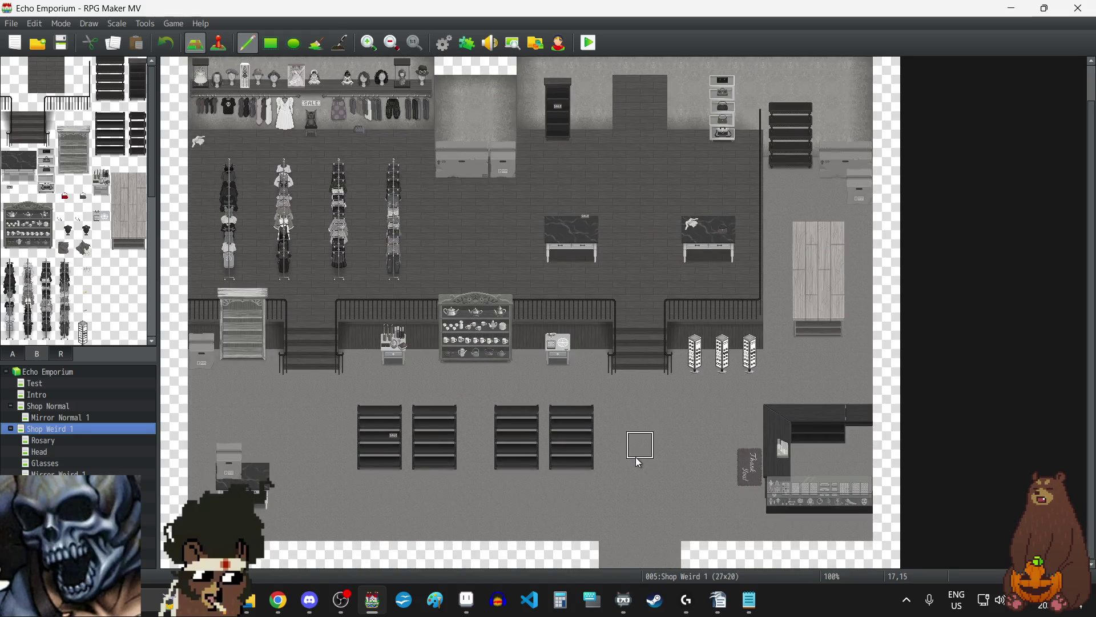
{"action": "scroll", "coordinate": [637, 451], "scroll_direction": "up", "scroll_amount": 1}
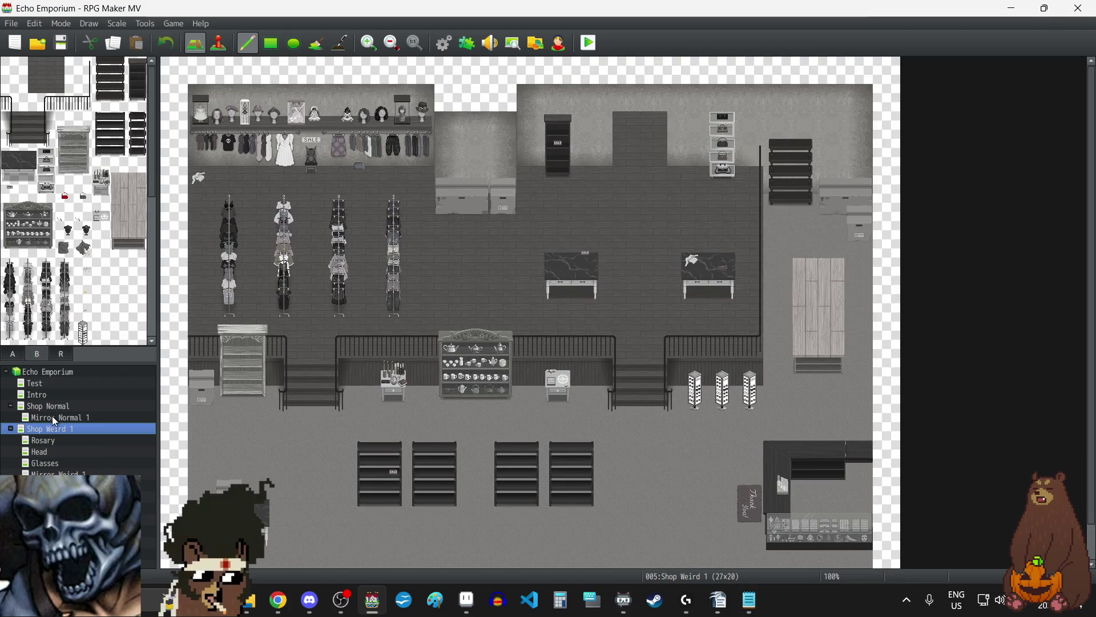
{"action": "left_click", "coordinate": [50, 407]}
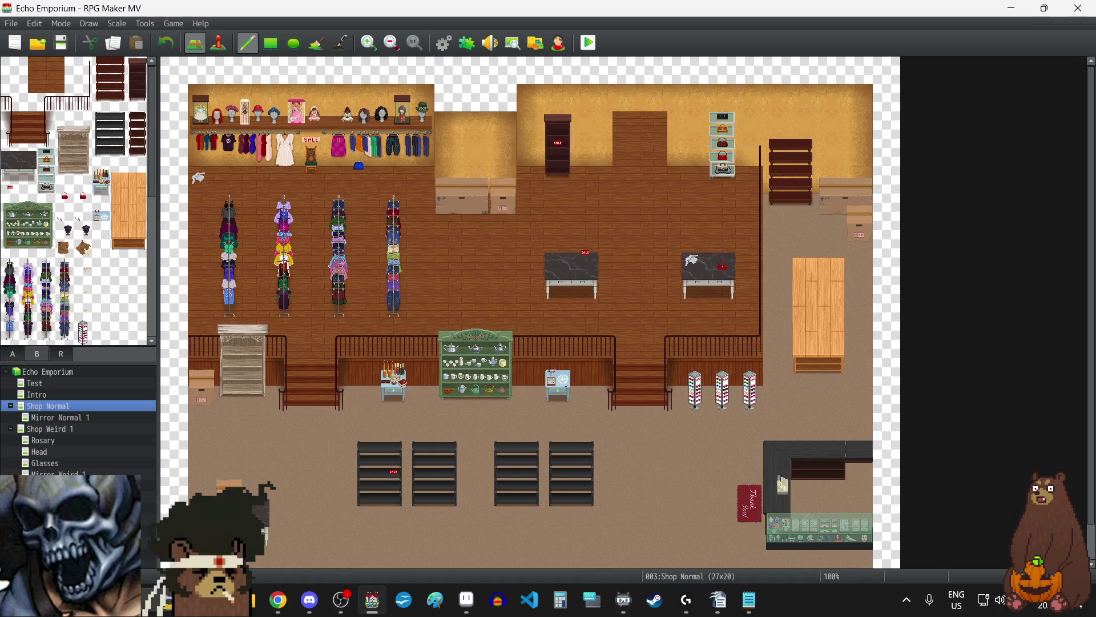
{"action": "key", "text": "alt+Tab"}
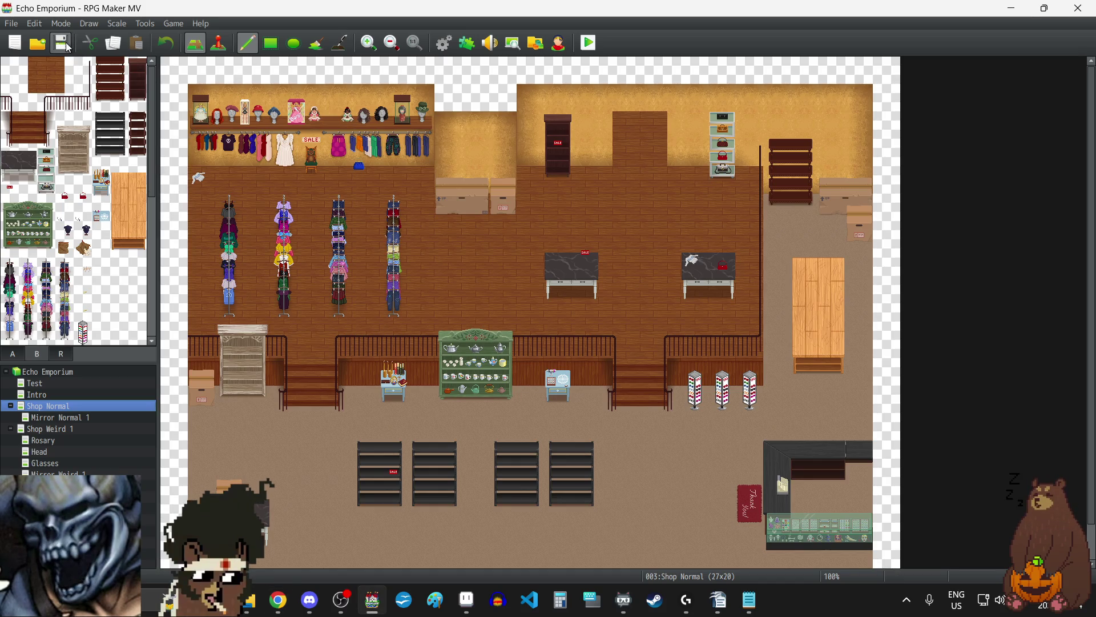
{"action": "key", "text": "alt+Tab"}
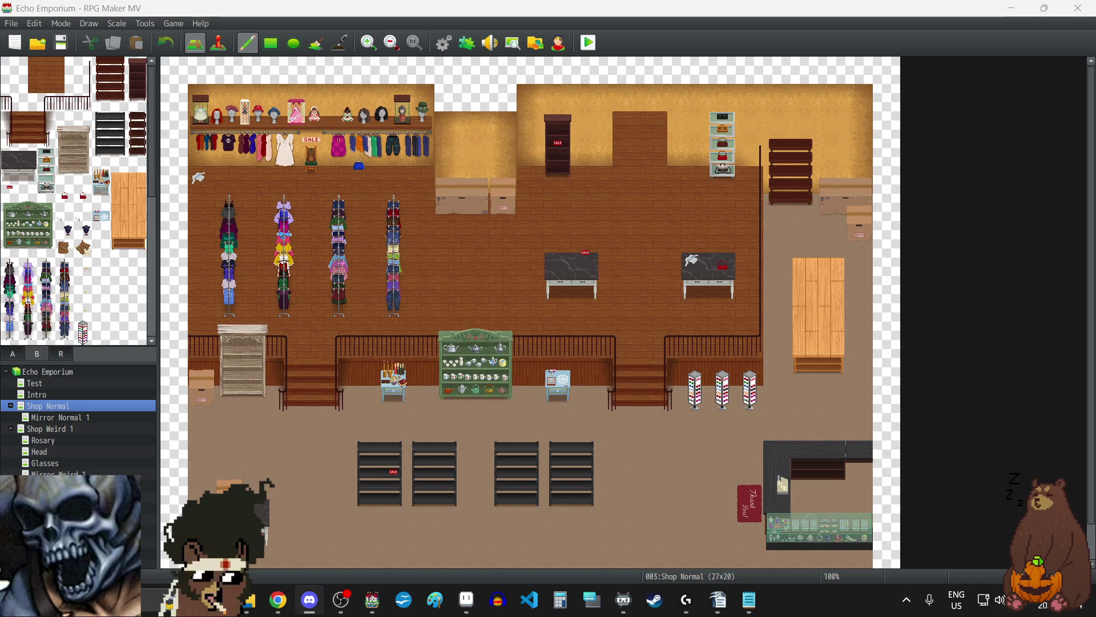